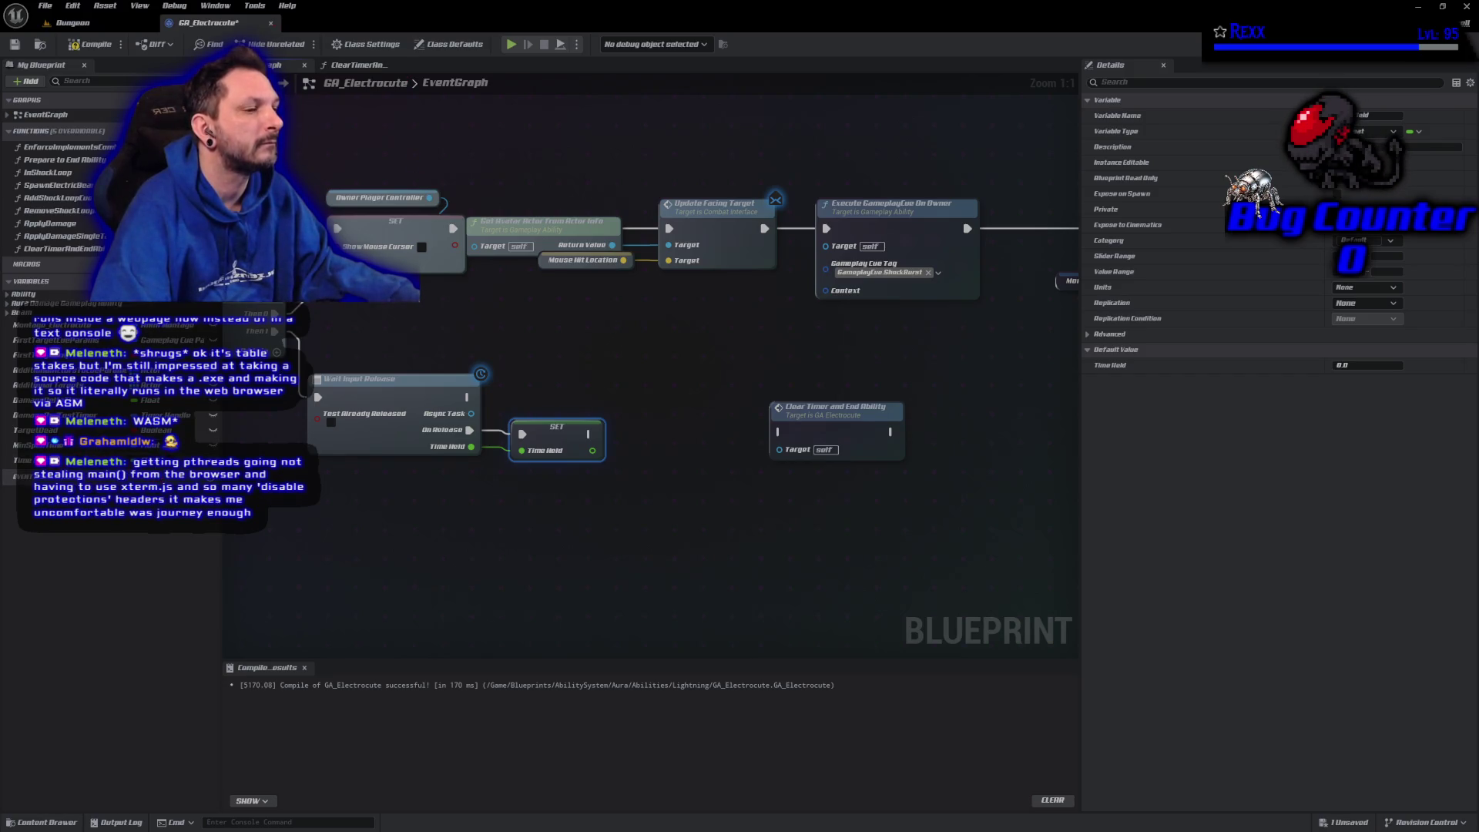
Place a Time Held getter beside the SET Time Held node, shifting Clear Timer and End Ability aside
drag(23, 460, 556, 509)
click(556, 505)
drag(620, 409, 663, 399)
drag(347, 479, 440, 461)
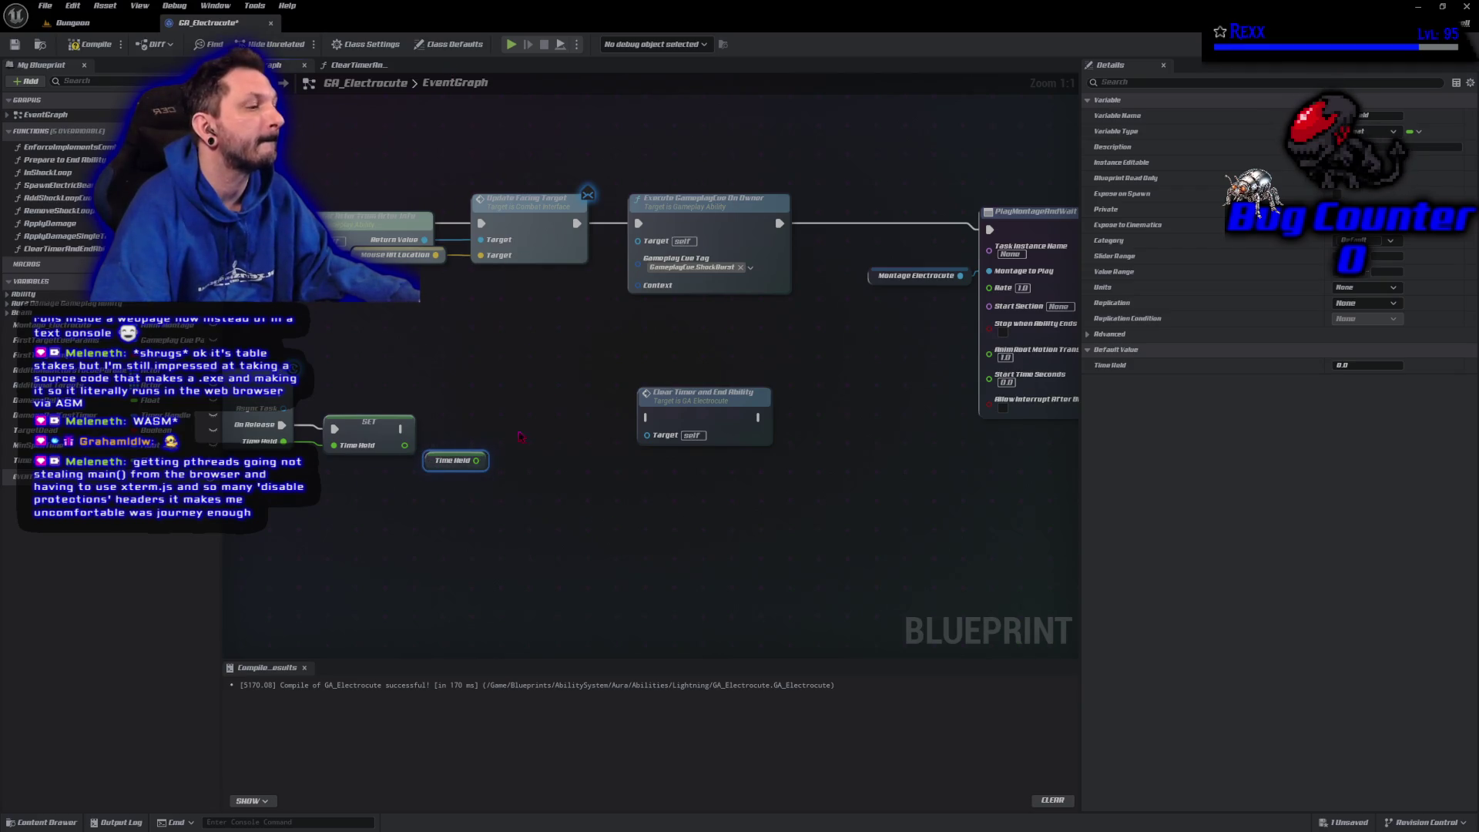
drag(476, 460, 492, 460)
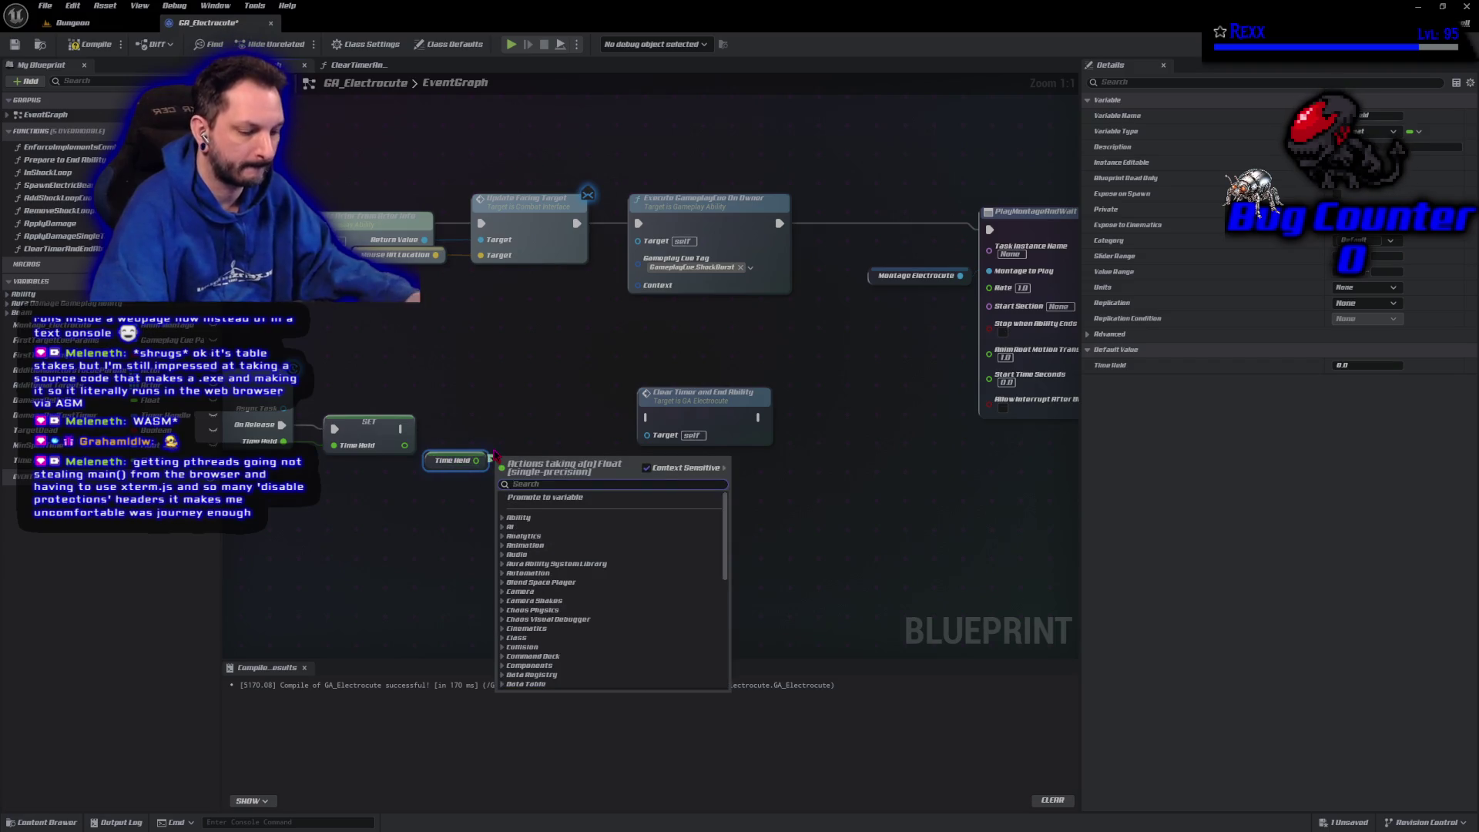
Create a Time Held < Min Spell Time comparison node
text(<)
key(Return)
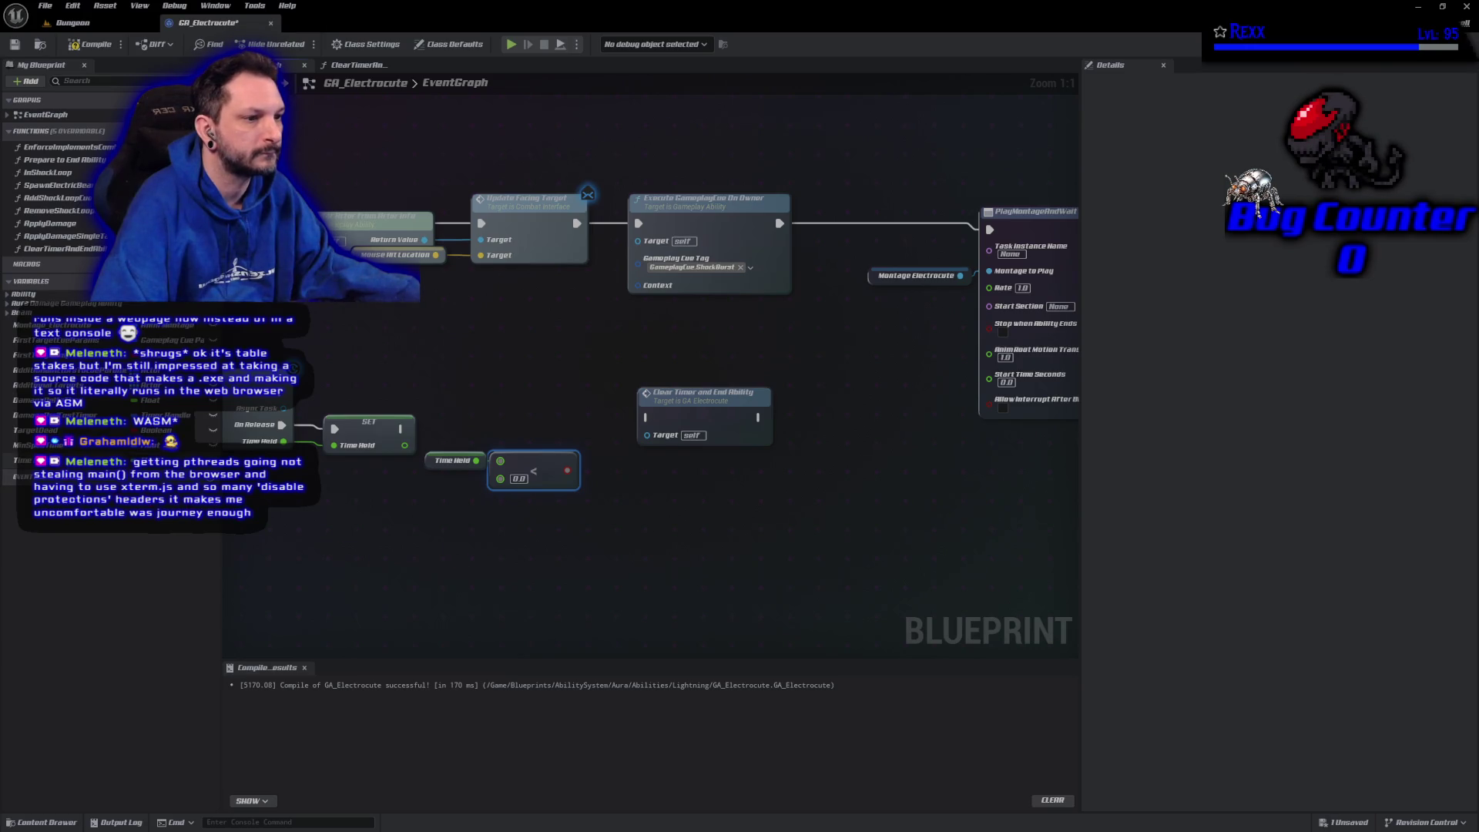
mouse_move(15, 444)
mouse_down()
mouse_move(432, 536)
mouse_move(500, 479)
mouse_up()
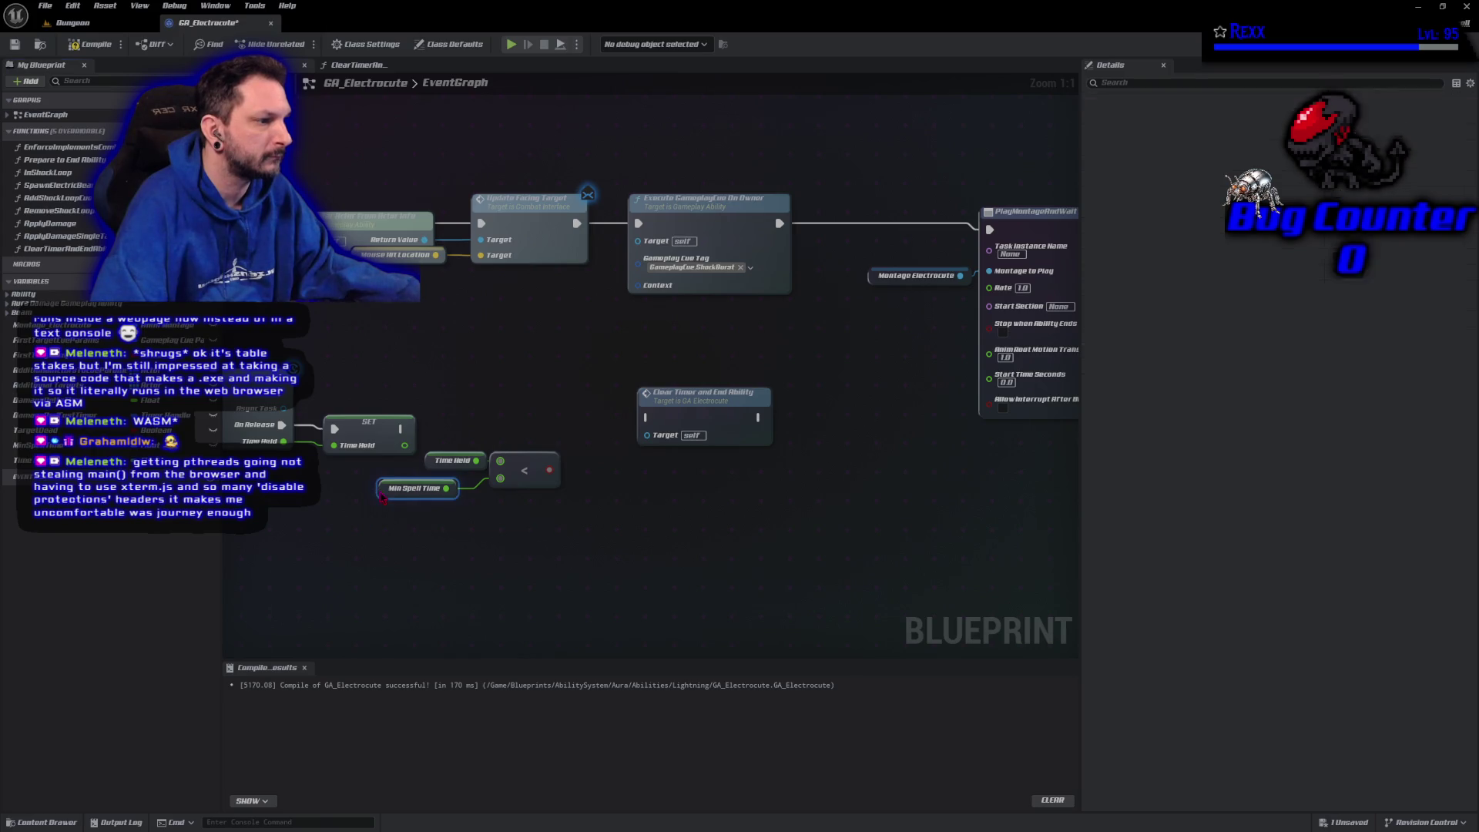
drag(389, 489, 416, 488)
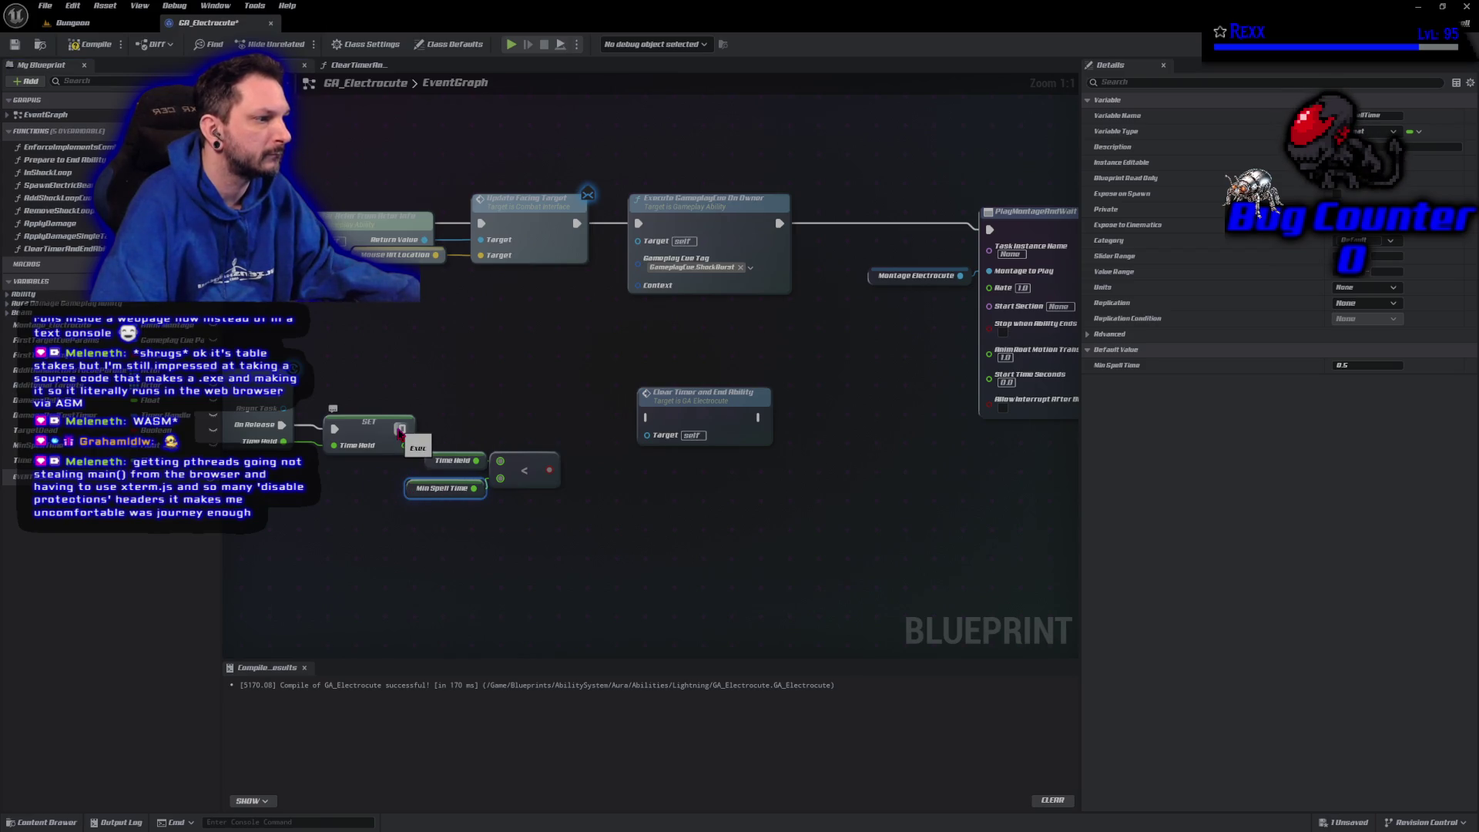
Add a Branch after SET using the comparison, its True path running Clear Timer and End Ability
click(550, 426)
drag(640, 414, 721, 415)
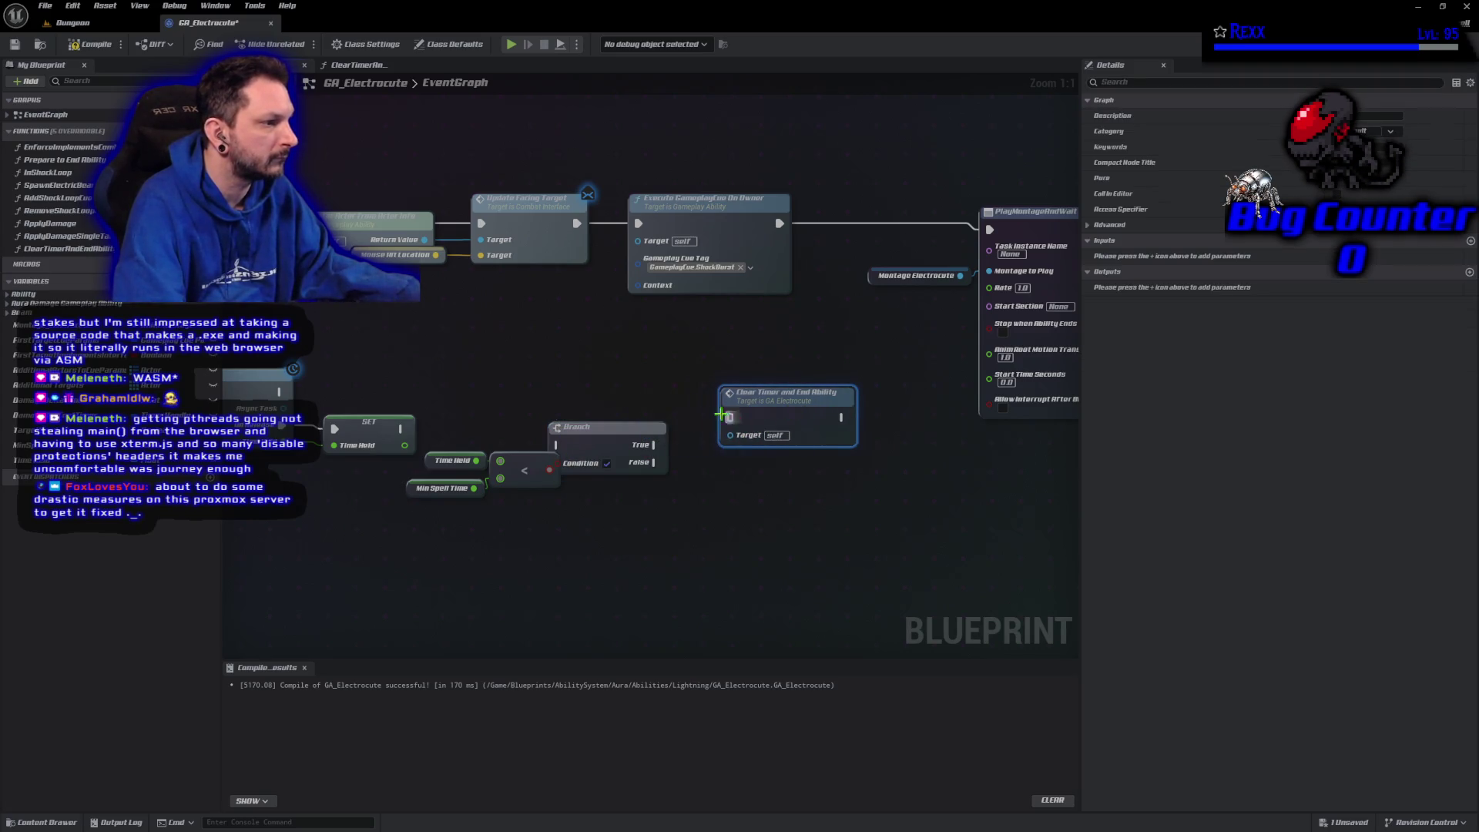
drag(612, 427, 645, 411)
mouse_move(403, 429)
mouse_down()
mouse_move(592, 429)
mouse_move(616, 481)
mouse_move(595, 456)
mouse_up()
drag(678, 428, 803, 413)
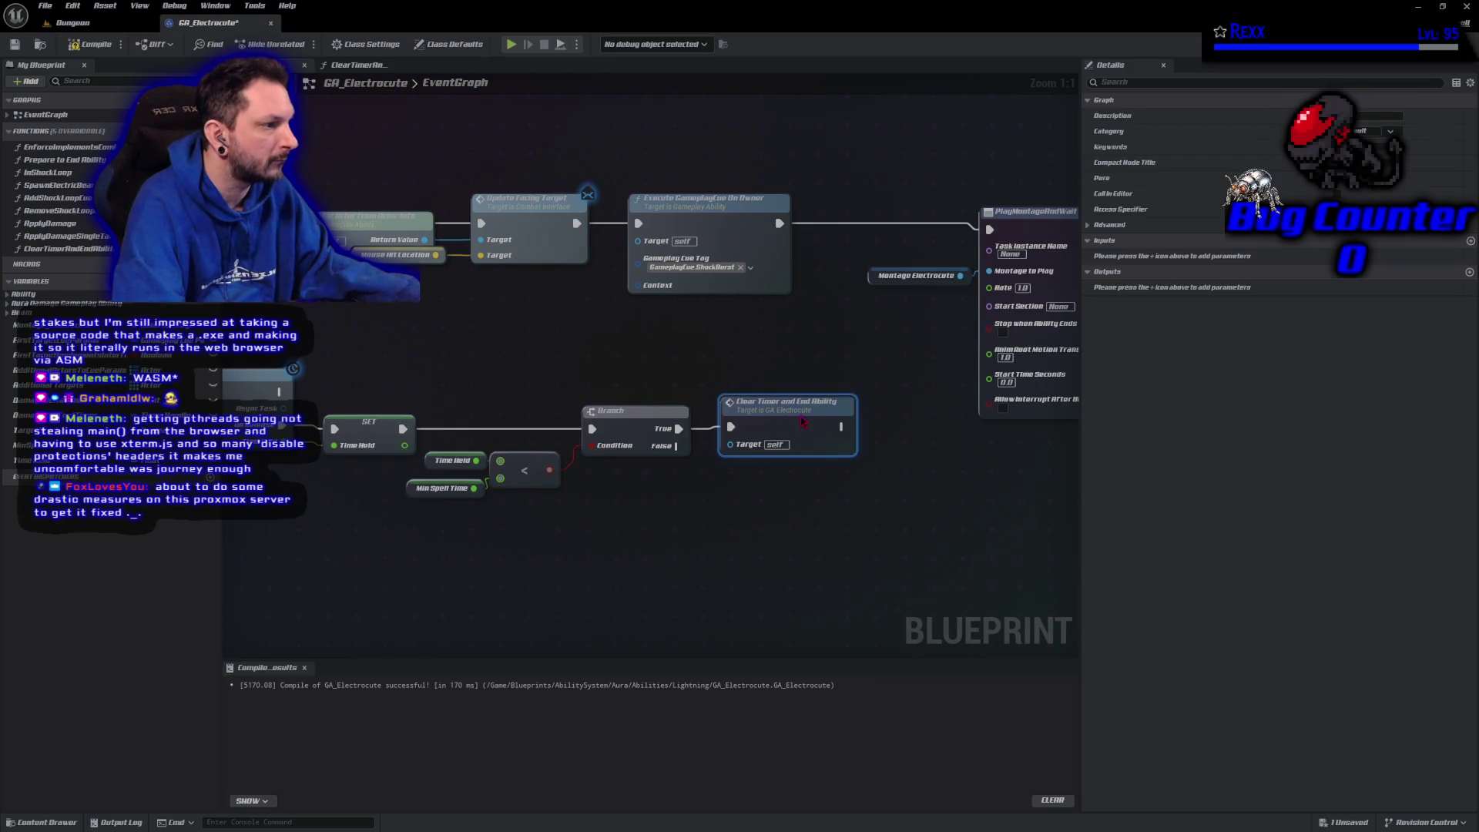
Compile and save GA_Electrocute, then pan to empty space beside the Branch
click(91, 48)
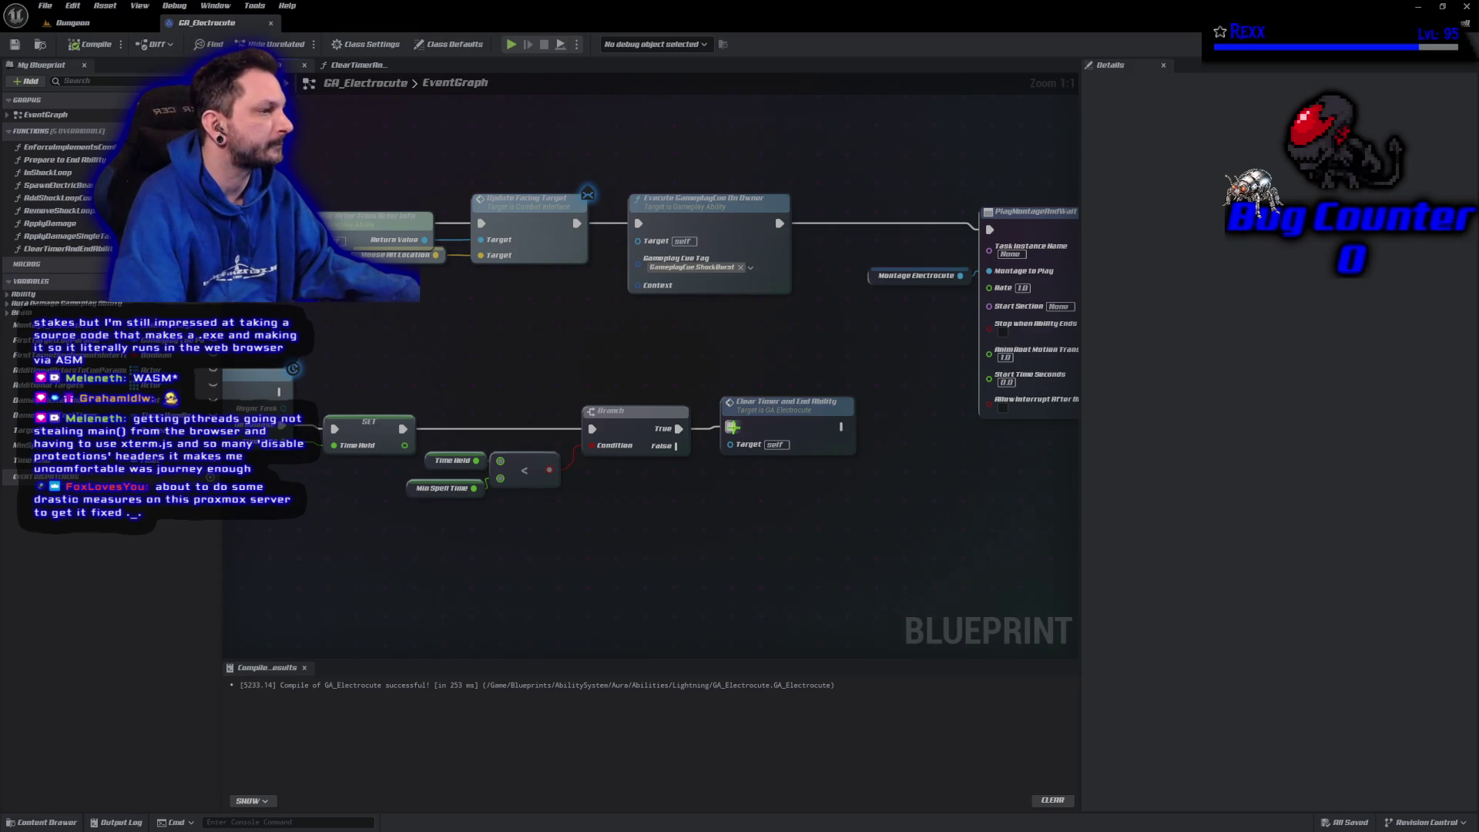
drag(822, 517, 632, 521)
Move Clear Timer and End Ability lower and build a Min Spell Time minus Time Held Subtract node
drag(586, 416, 796, 555)
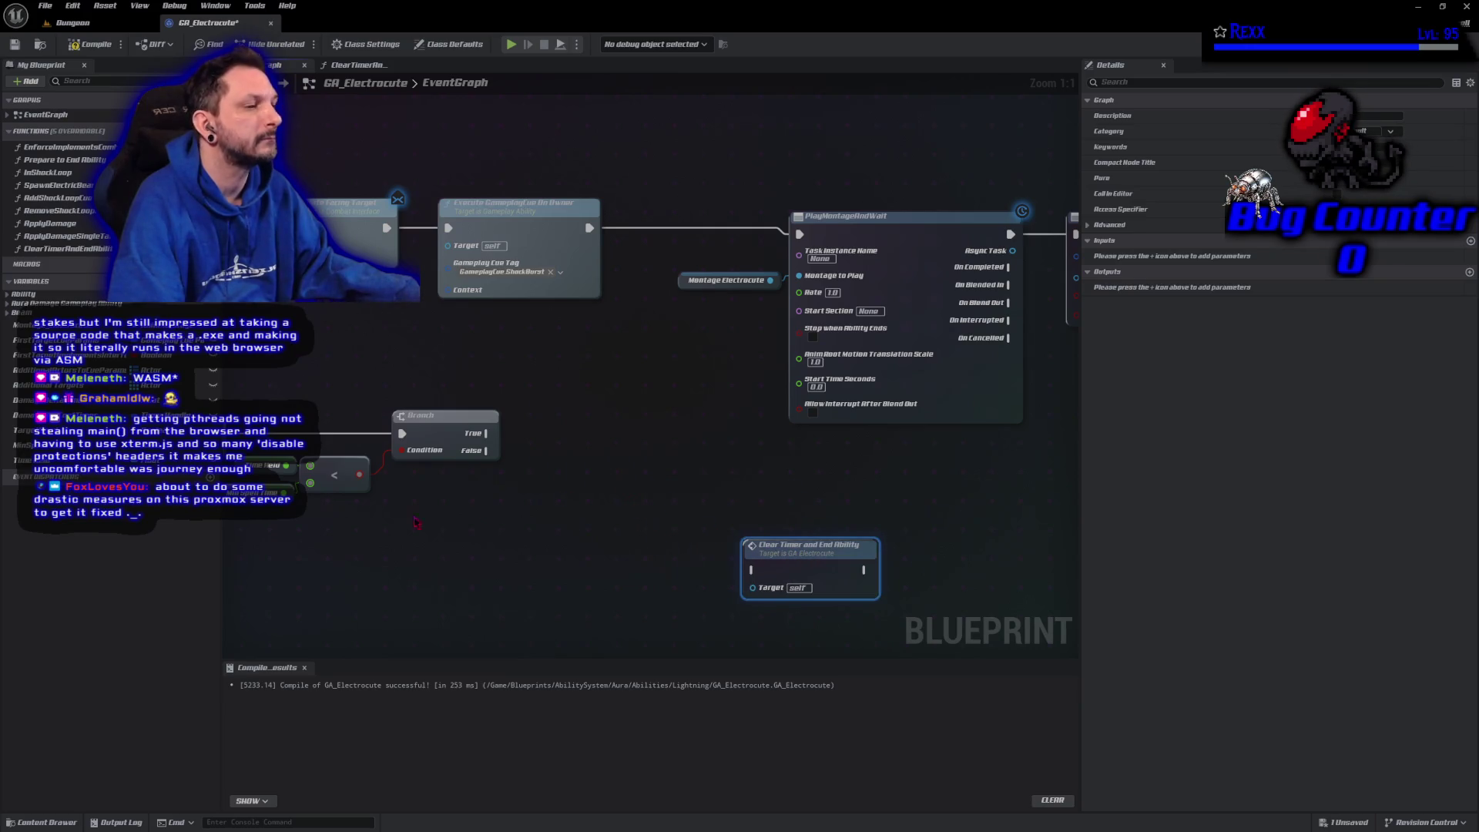
click(23, 445)
mouse_move(23, 445)
mouse_down()
mouse_move(535, 393)
mouse_move(705, 416)
mouse_move(655, 390)
mouse_up()
text(-)
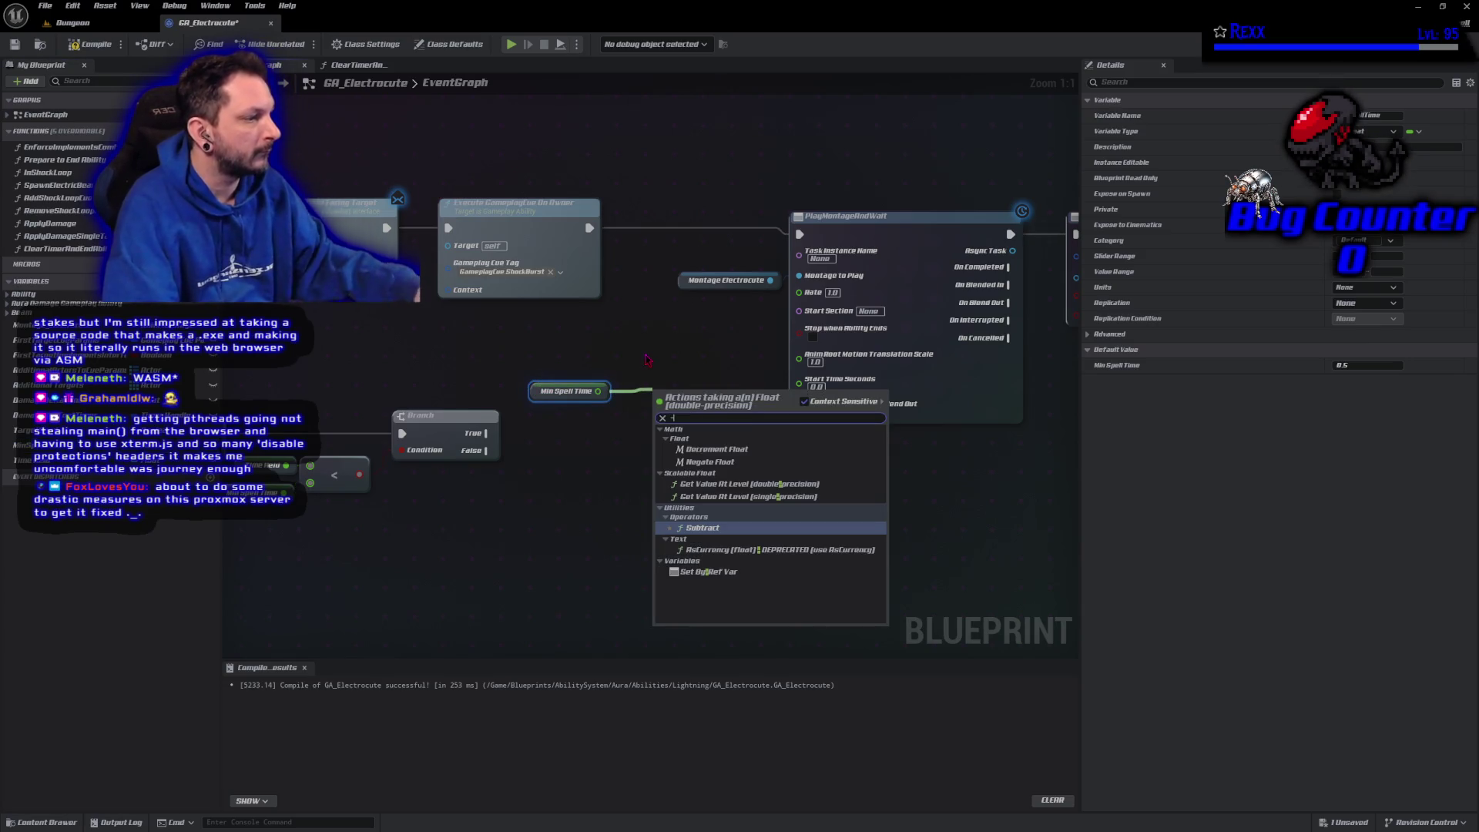
key(Return)
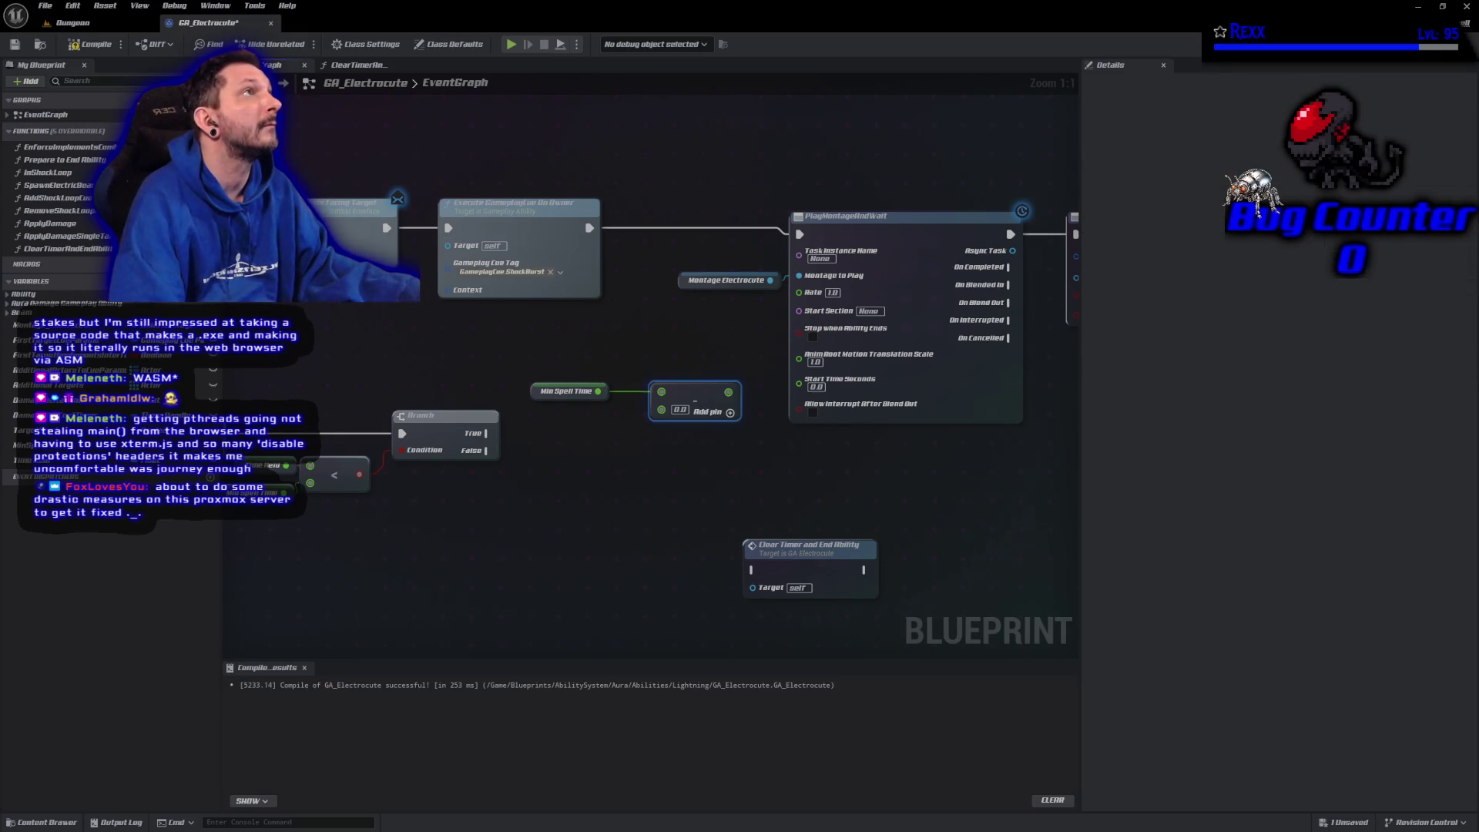
mouse_move(20, 460)
mouse_down()
mouse_move(308, 462)
mouse_move(661, 414)
mouse_up()
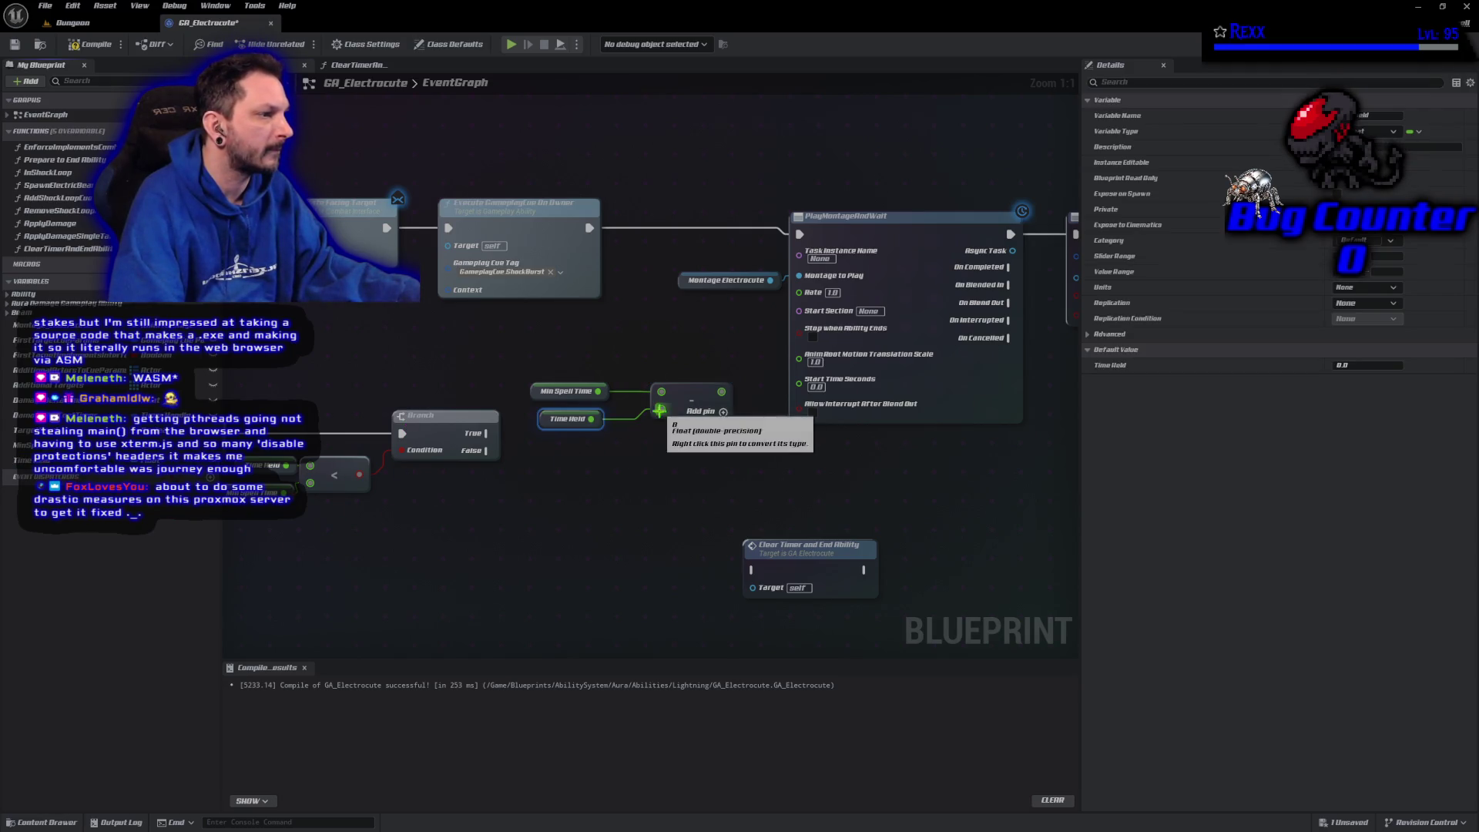
drag(539, 345, 570, 438)
key(Right)
key(Right)
key(Right)
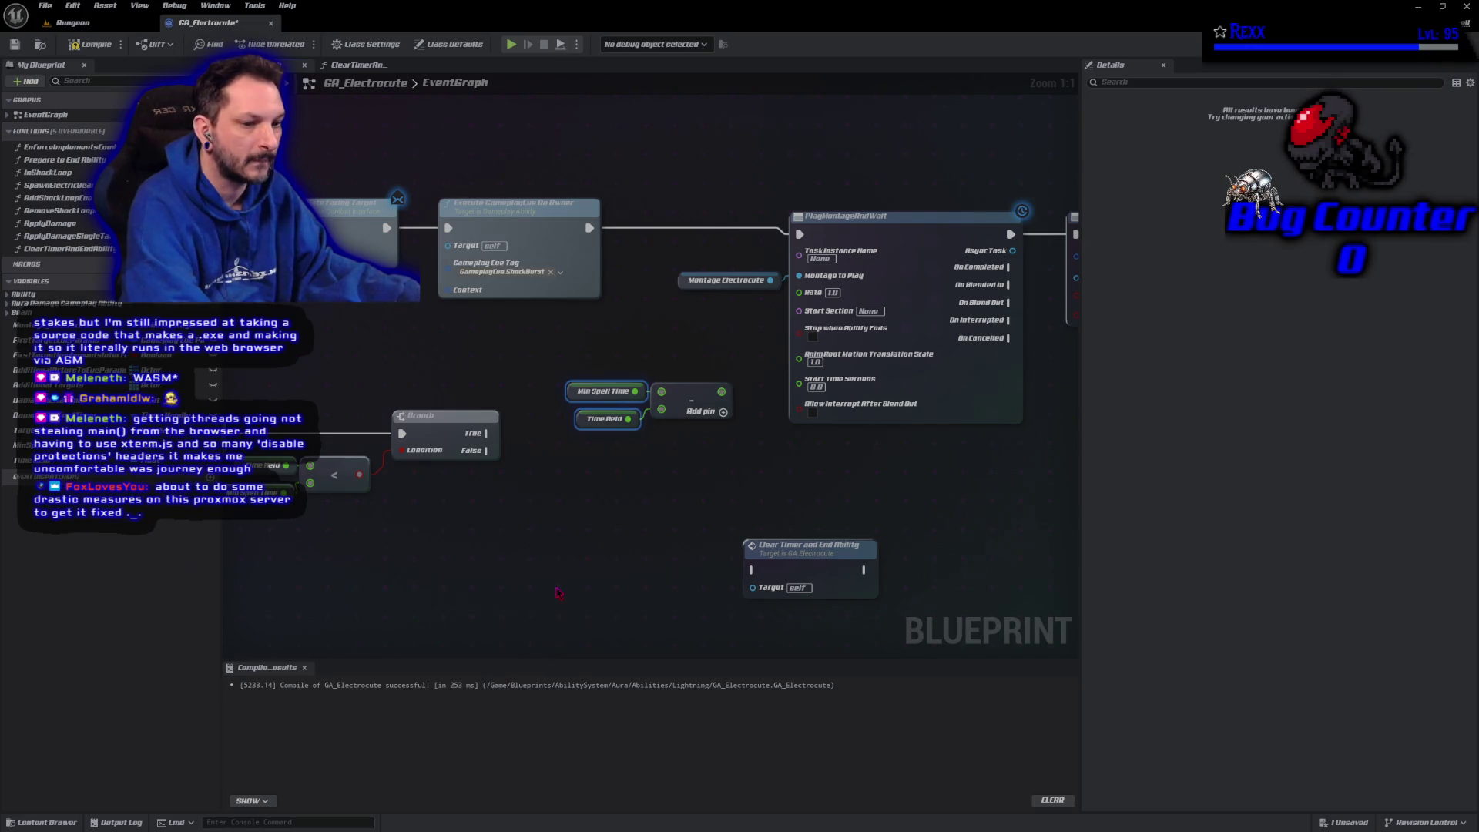
Deselect the getter nodes and save GA_Electrocute now instead of waiting for autosave
click(558, 593)
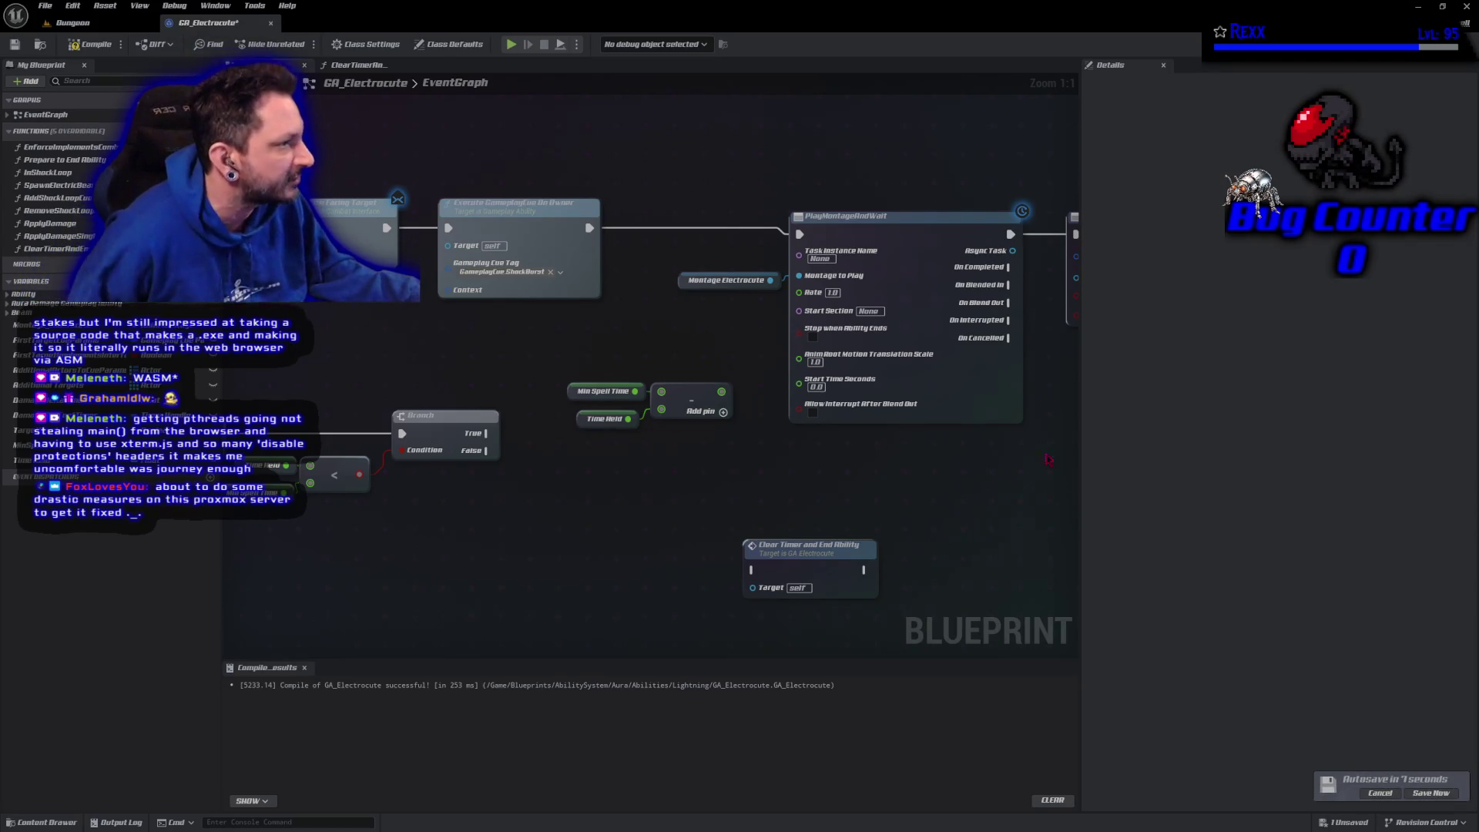
click(1431, 793)
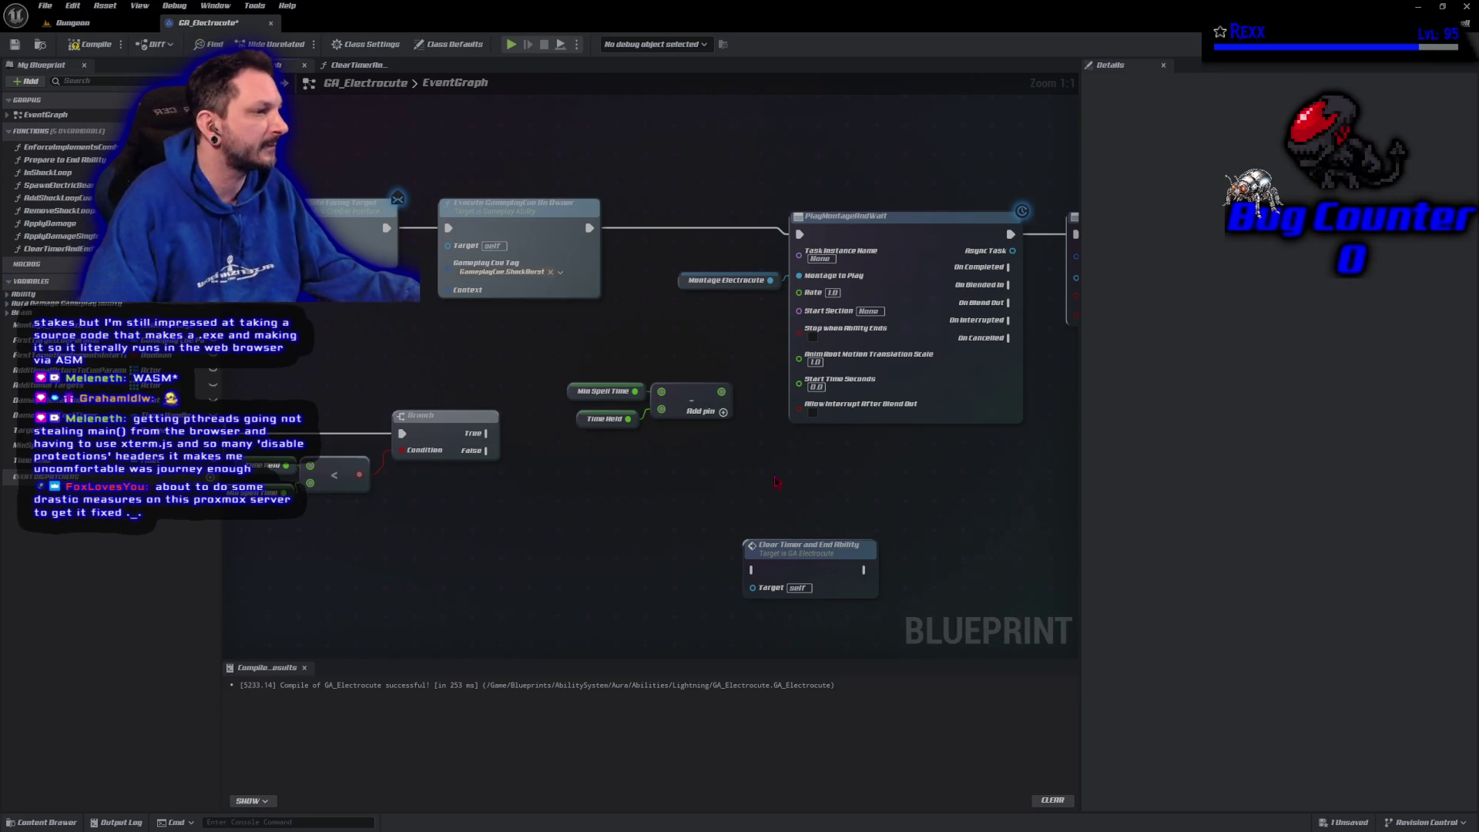
Move the spell-time nodes aside and add a Delay node after the Branch
mouse_move(634, 375)
mouse_down()
mouse_move(732, 443)
mouse_move(446, 370)
mouse_move(560, 395)
mouse_up()
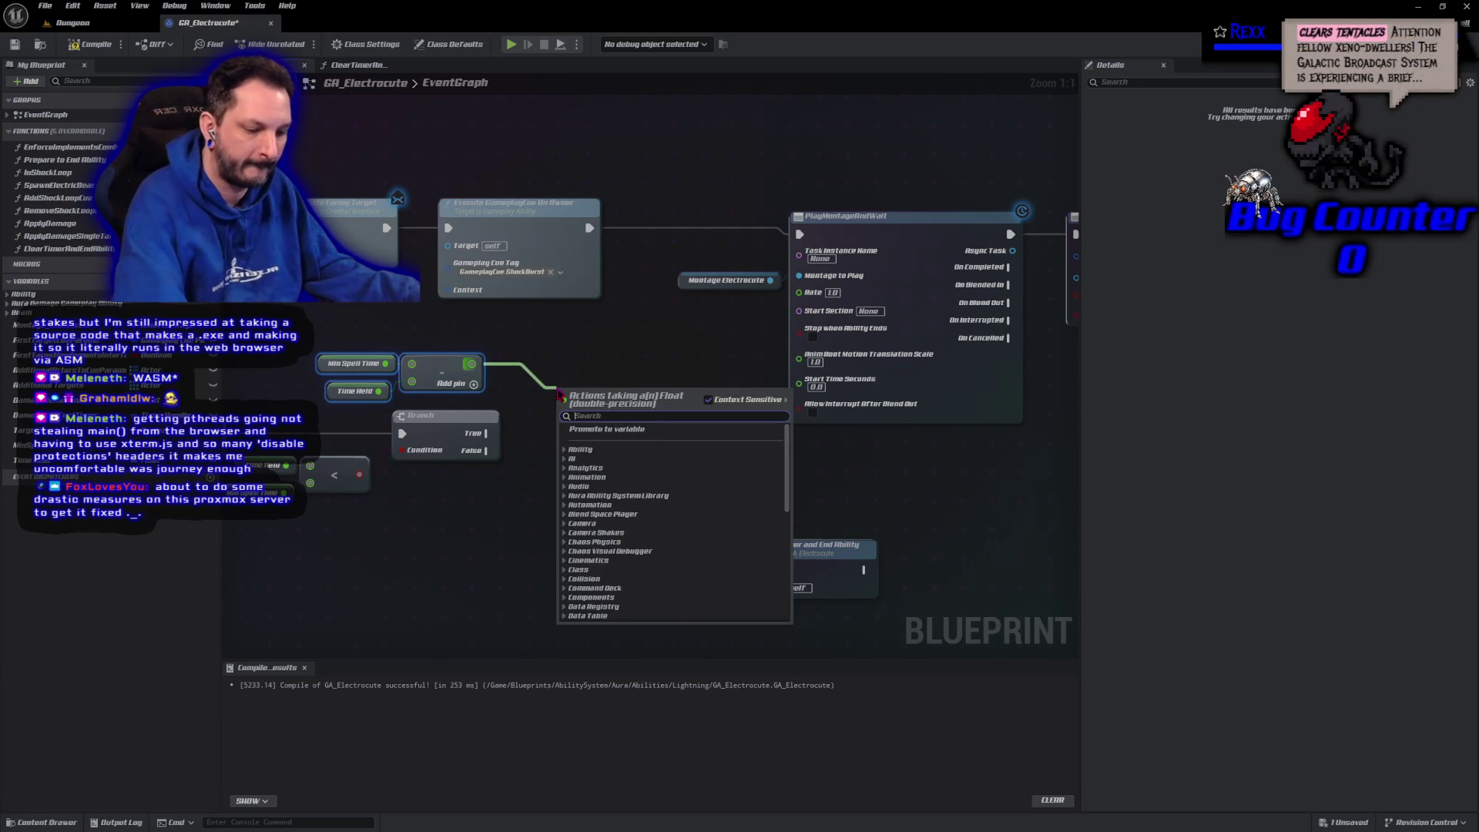
text(del)
click(599, 439)
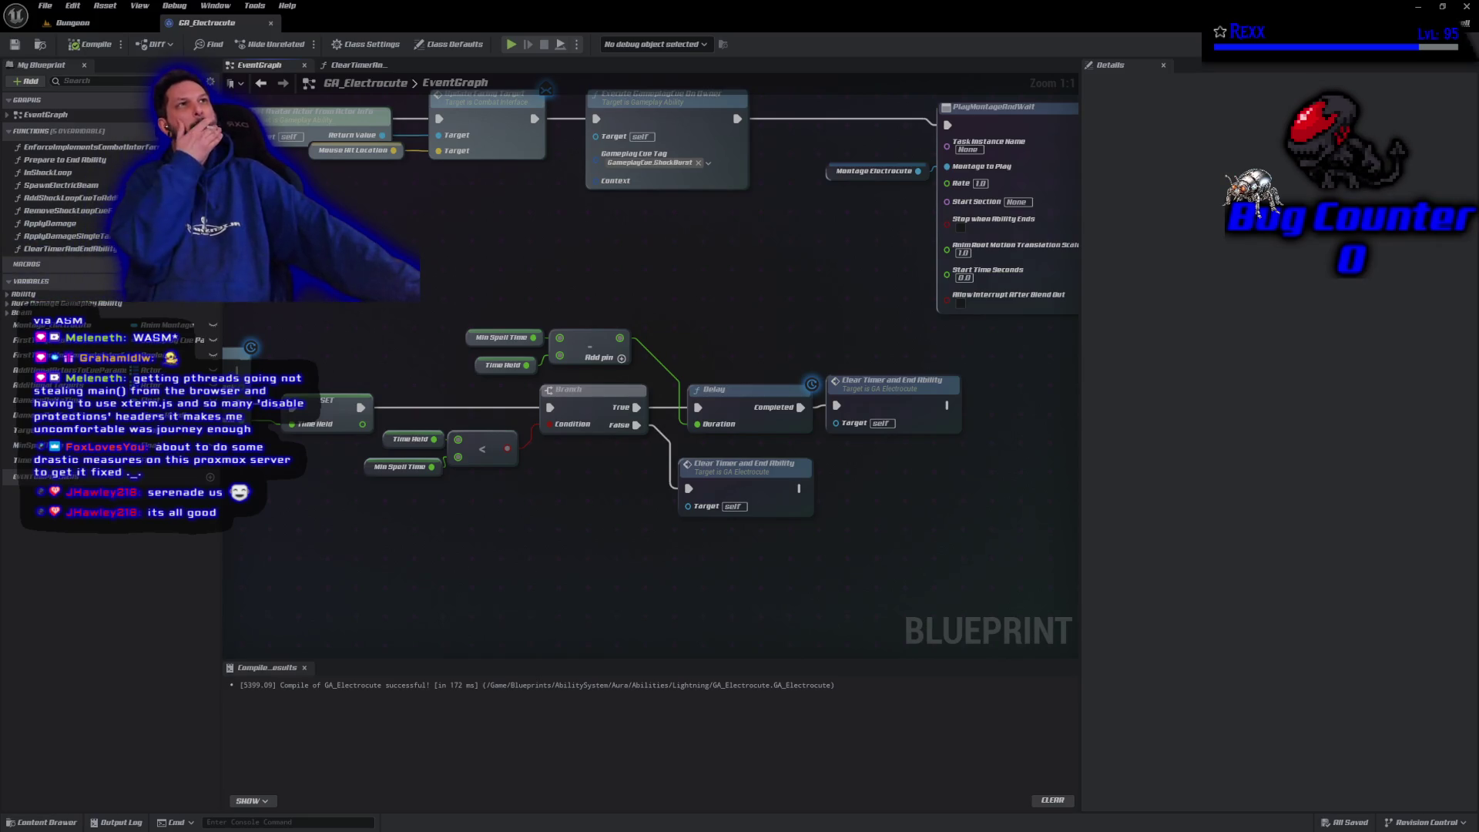
Open the Dungeon level, start Play in Editor, and cast lightning at the goblins
click(74, 23)
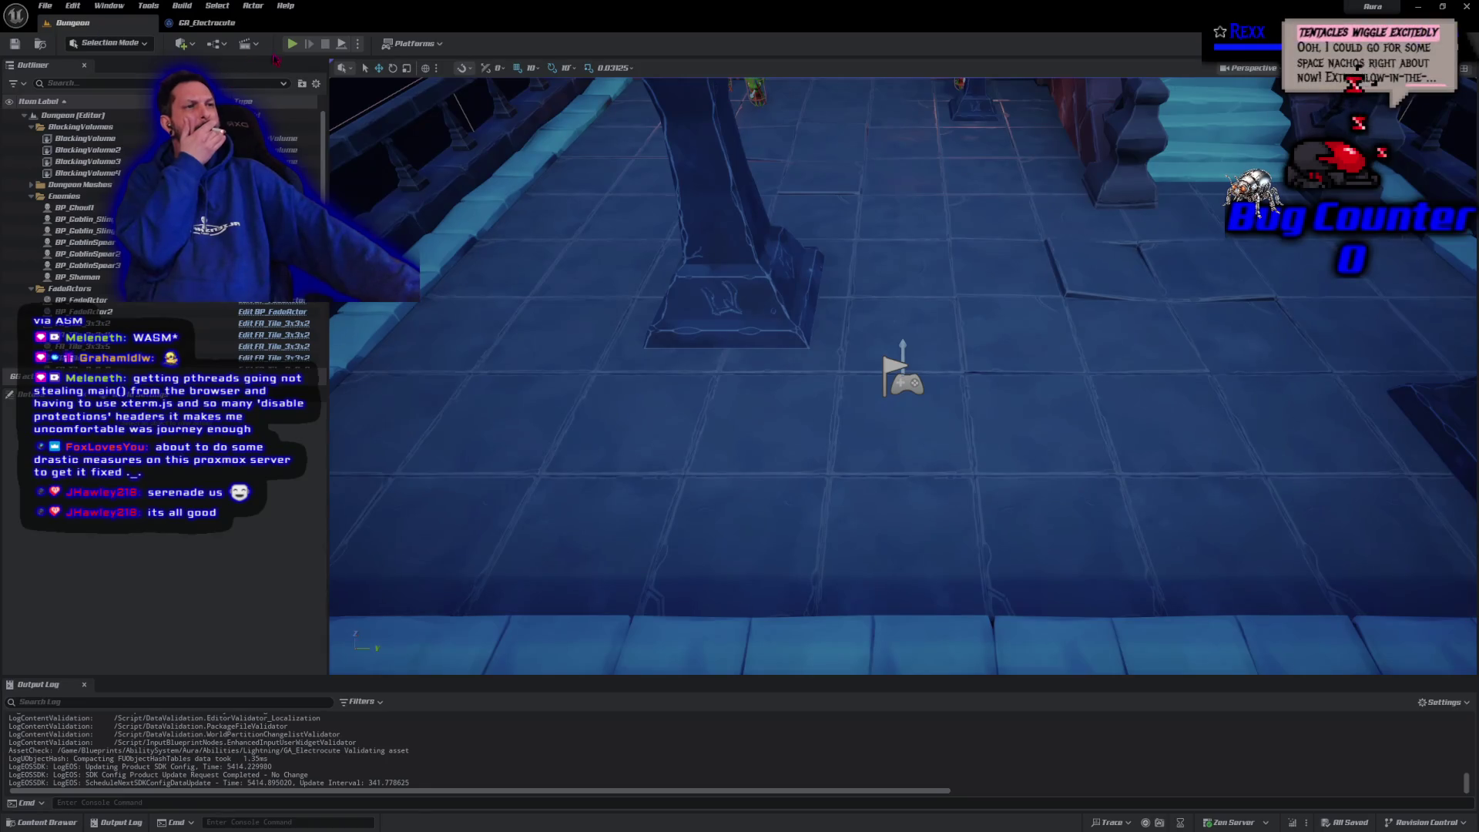
key(alt+p)
right_click(1033, 370)
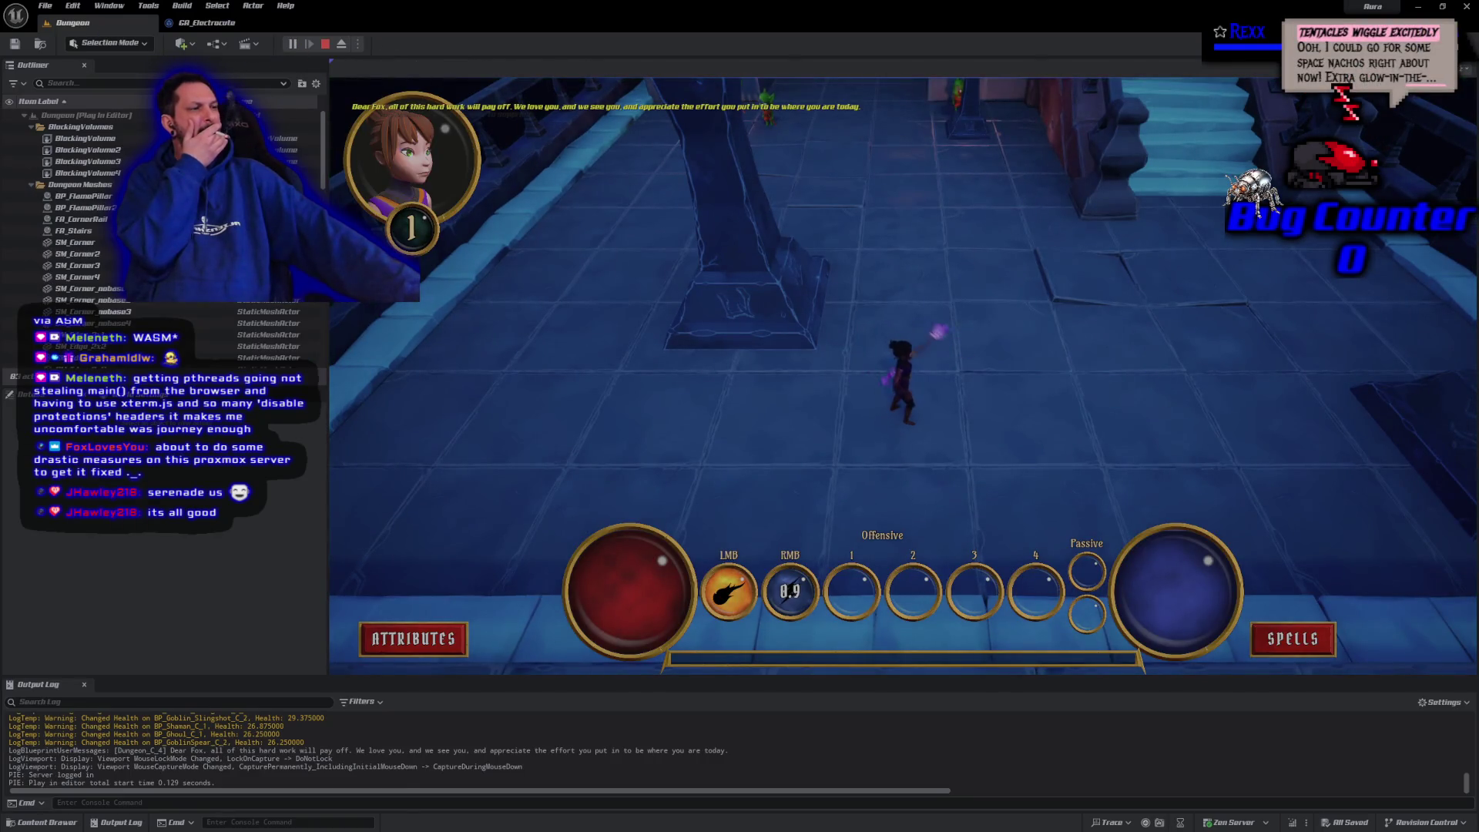
right_click(1033, 369)
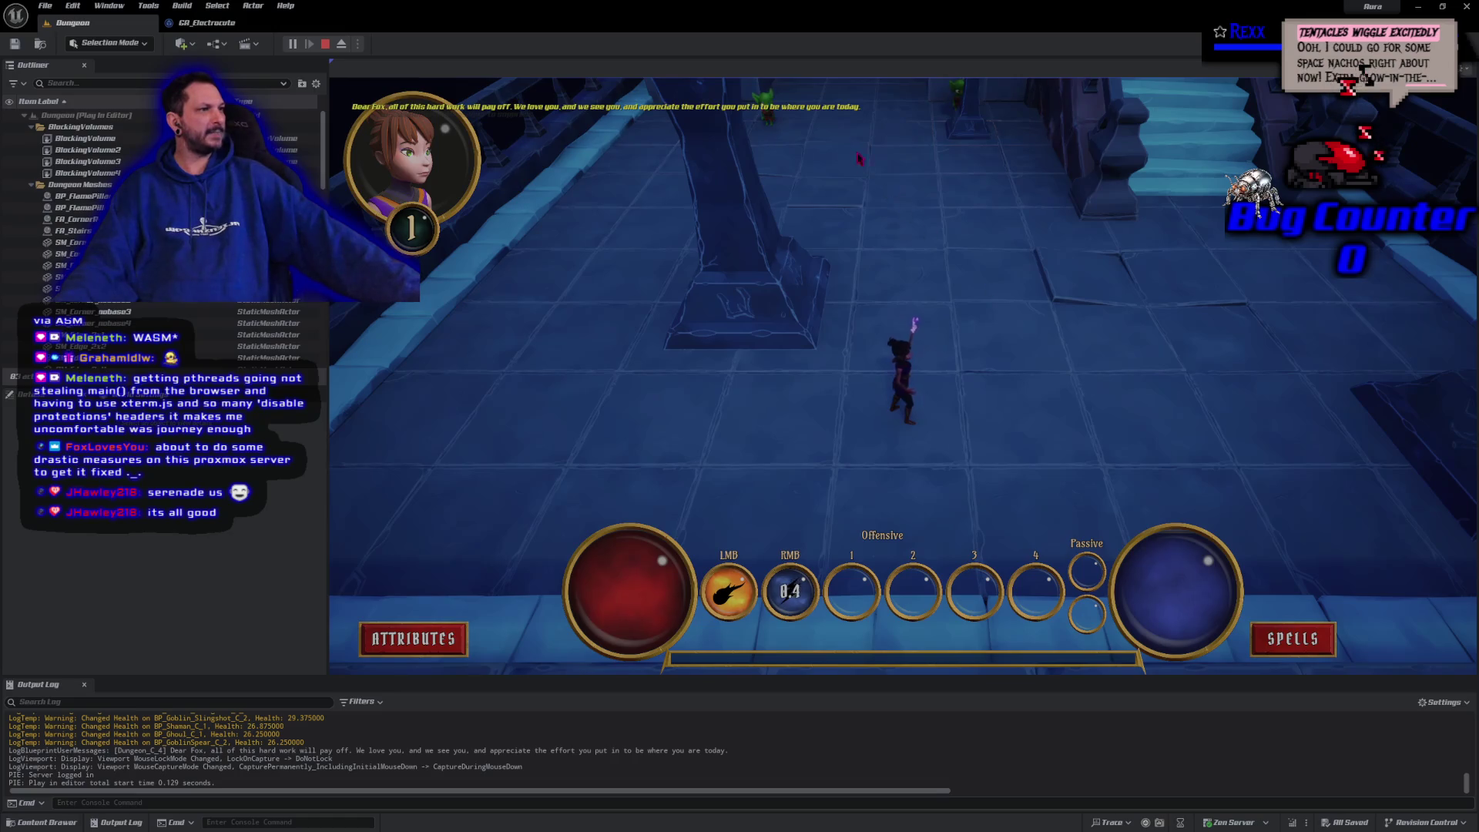
right_click(770, 108)
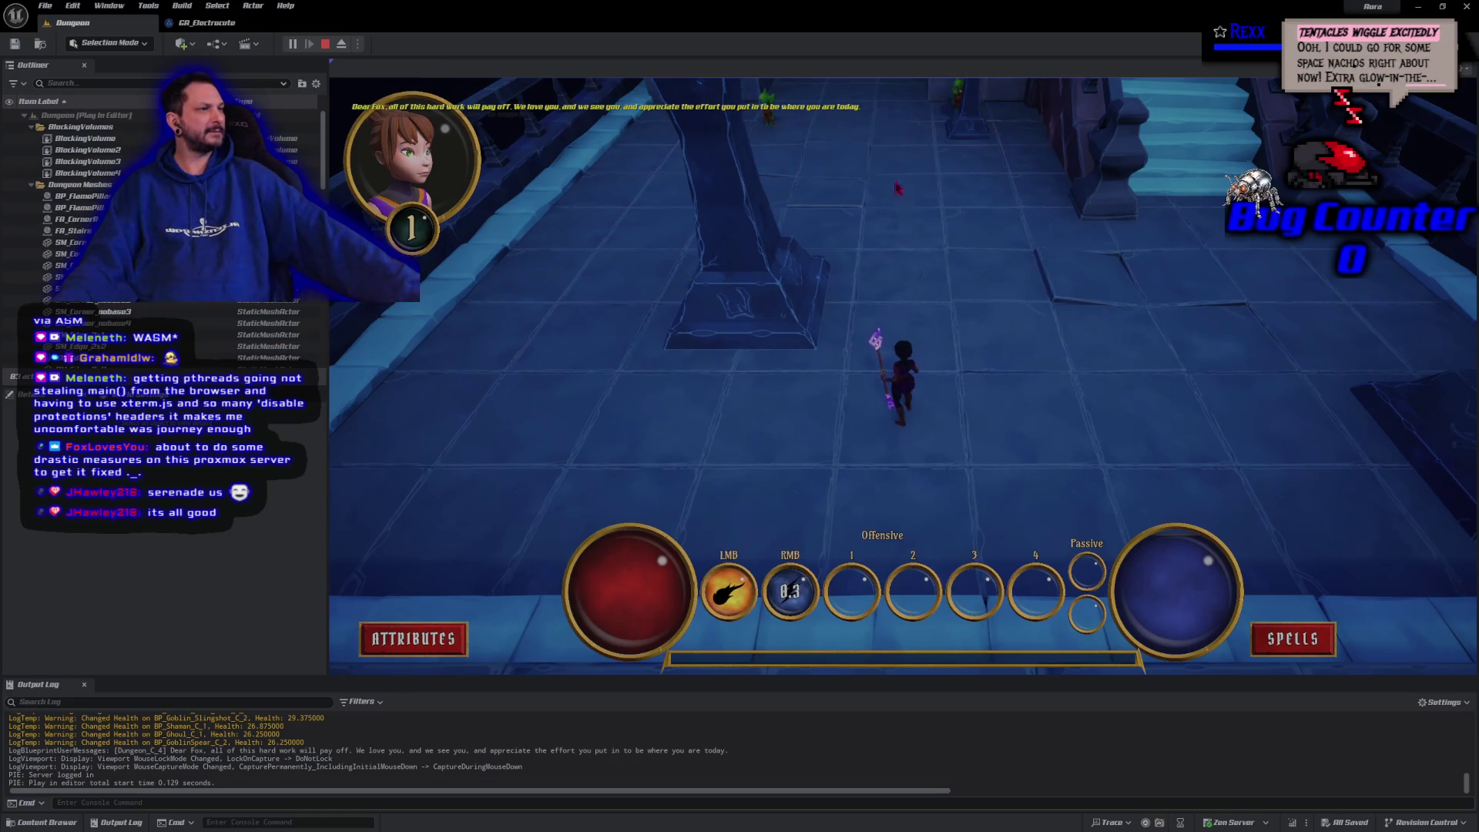
click(1013, 306)
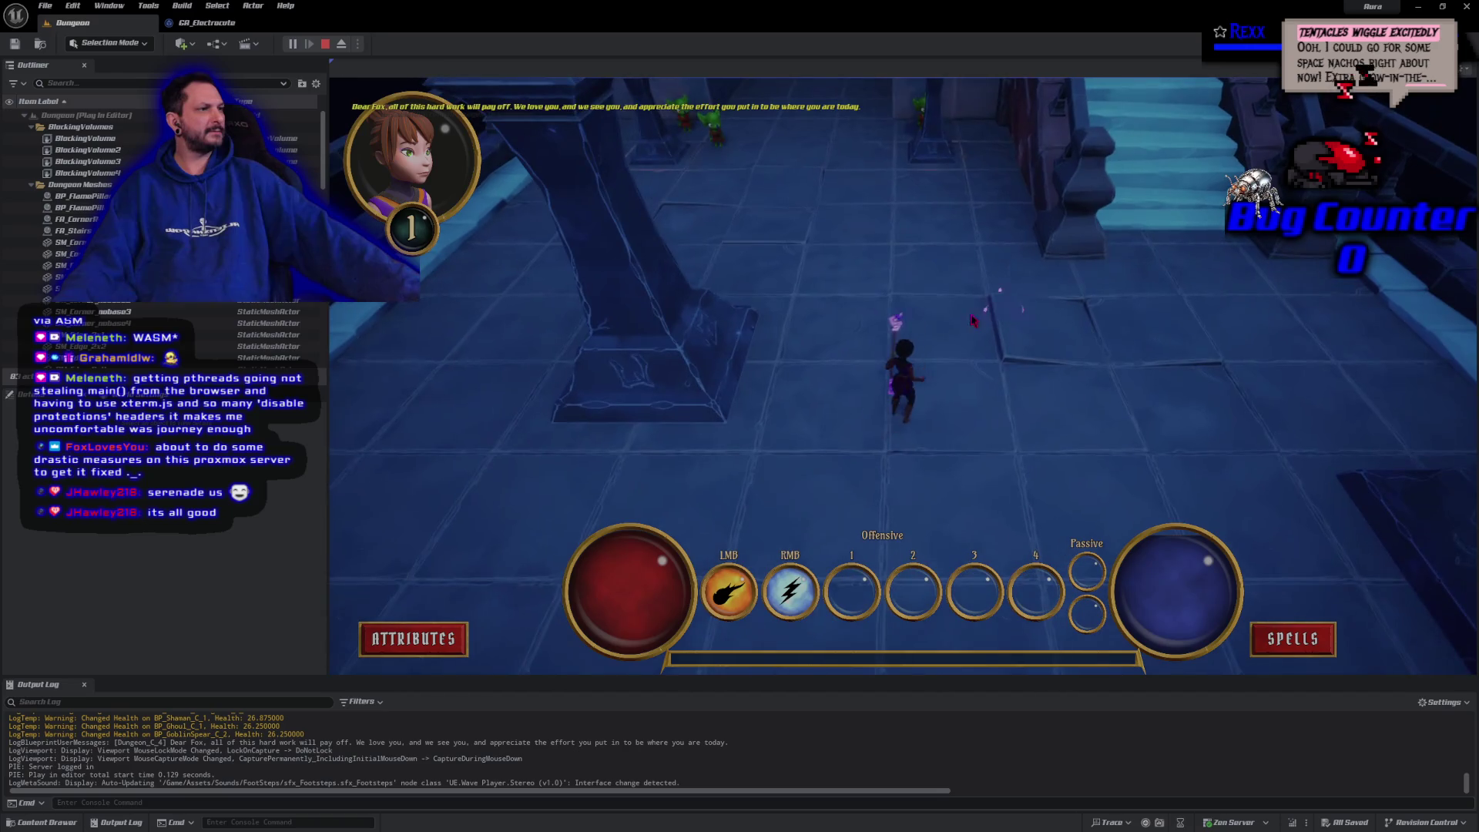
right_click(759, 210)
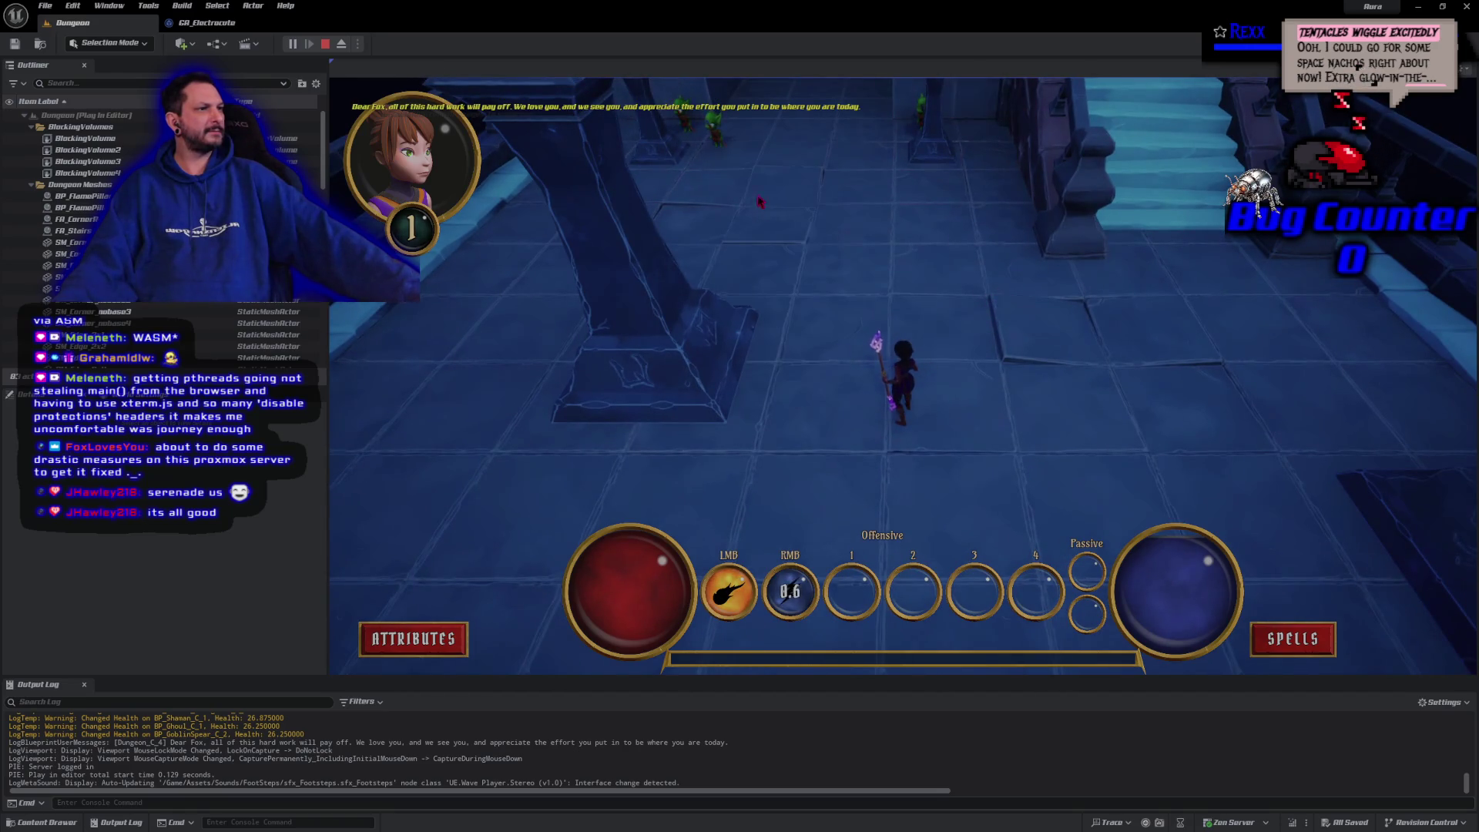
click(716, 190)
right_click(696, 152)
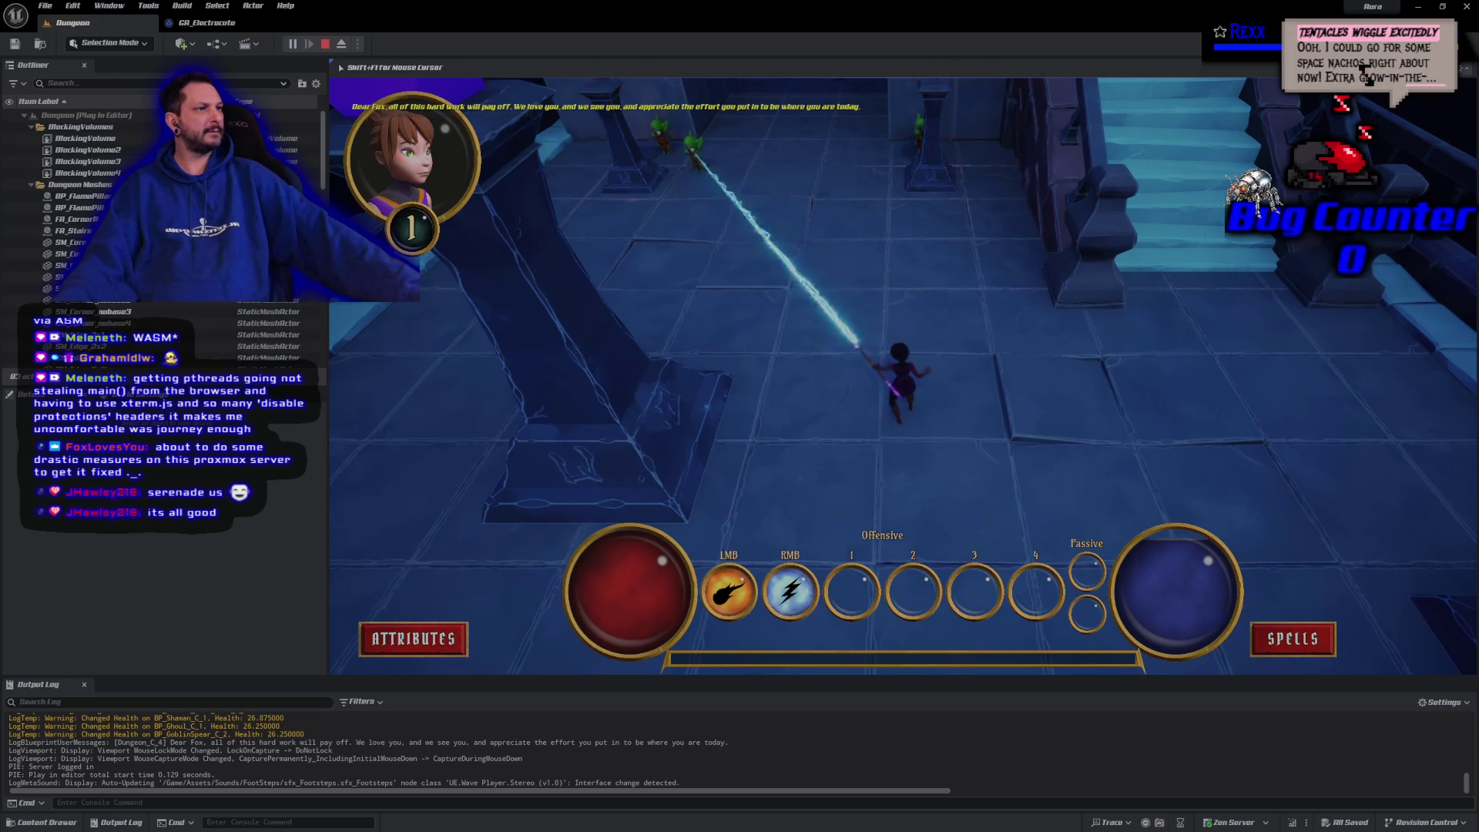
right_click(861, 287)
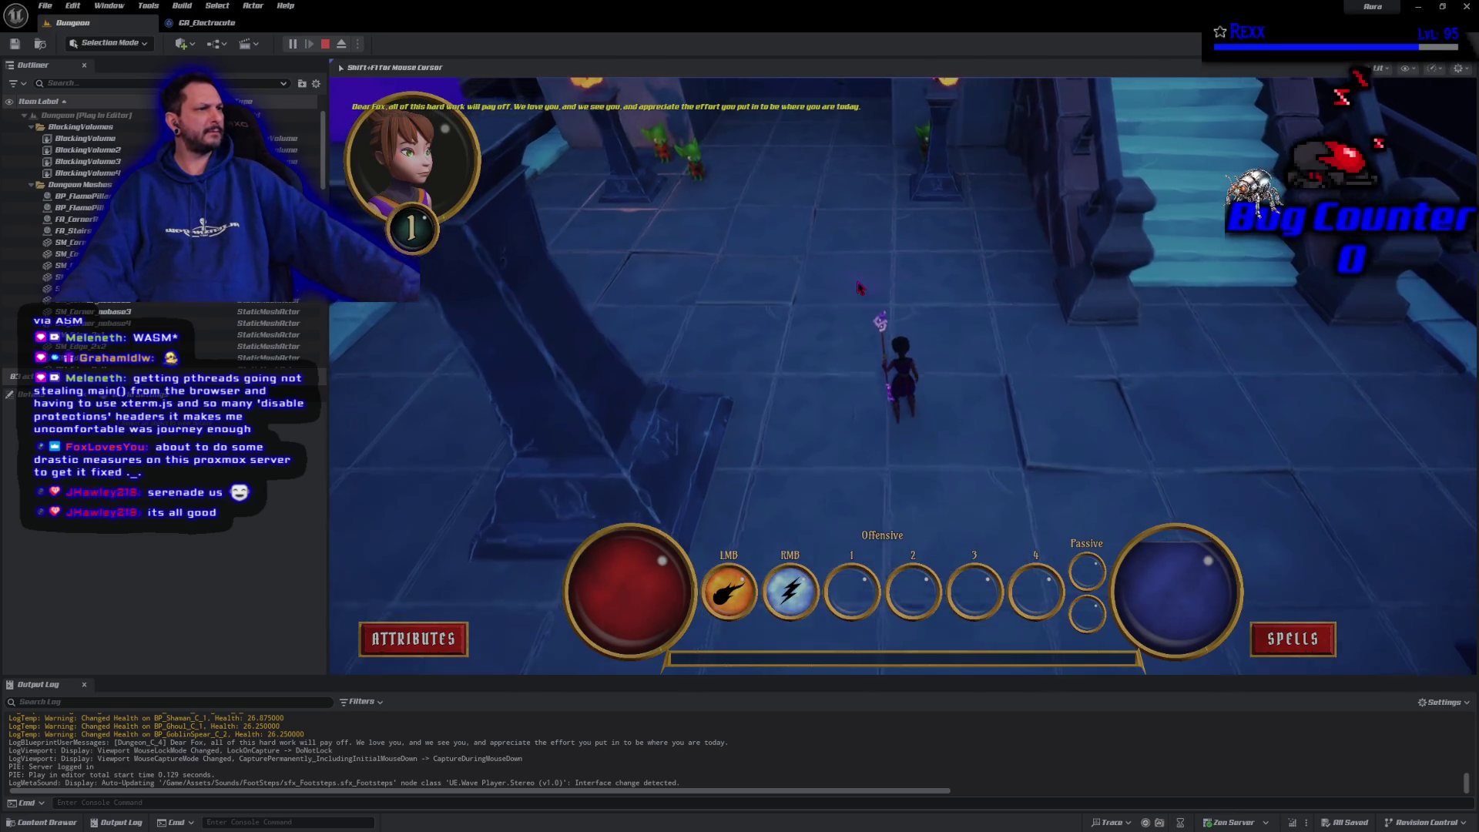
Keep channelling and recasting the Electrocute beam on the nearby goblins
right_click(693, 199)
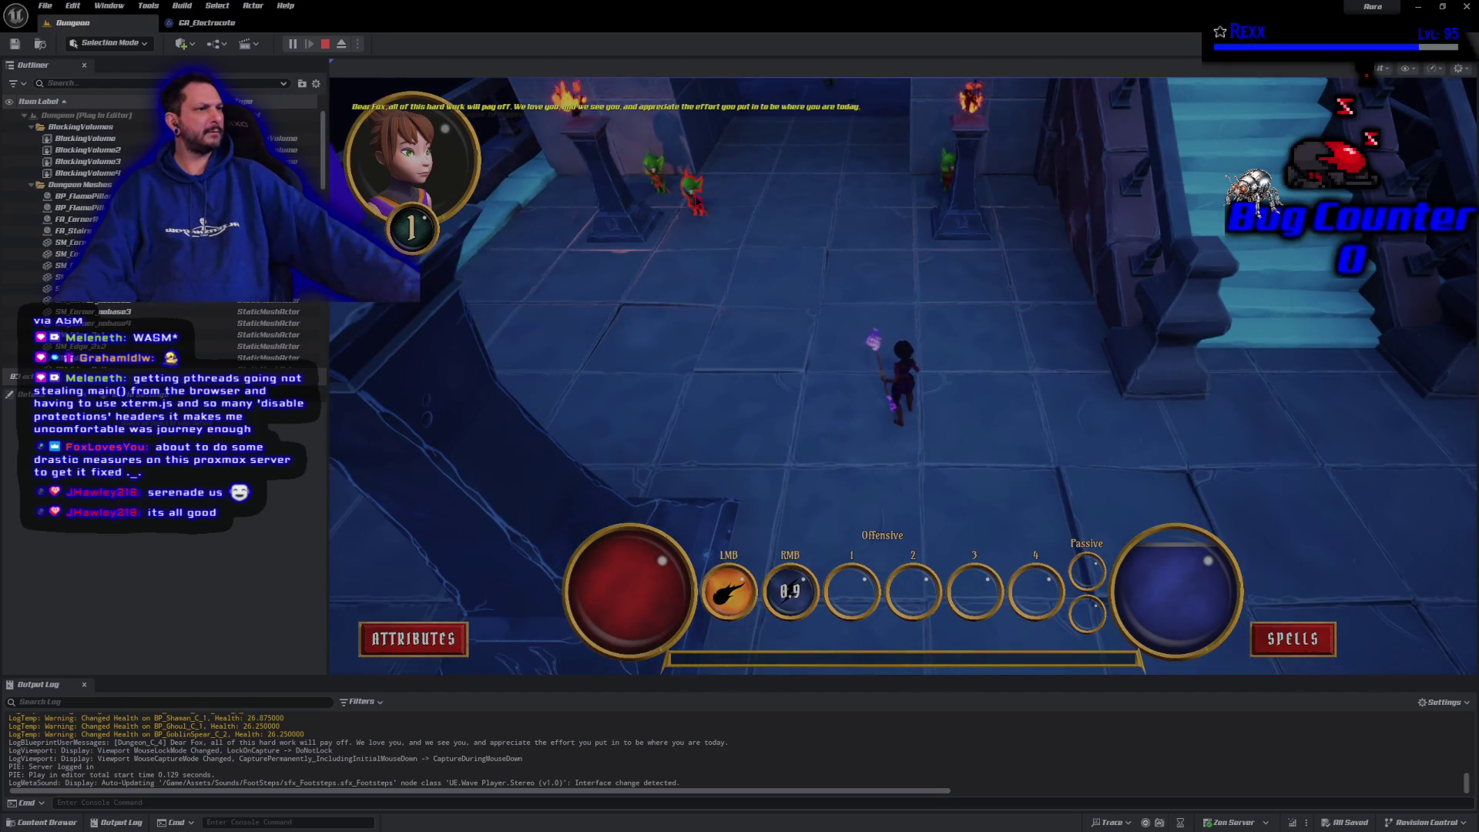
right_click(693, 199)
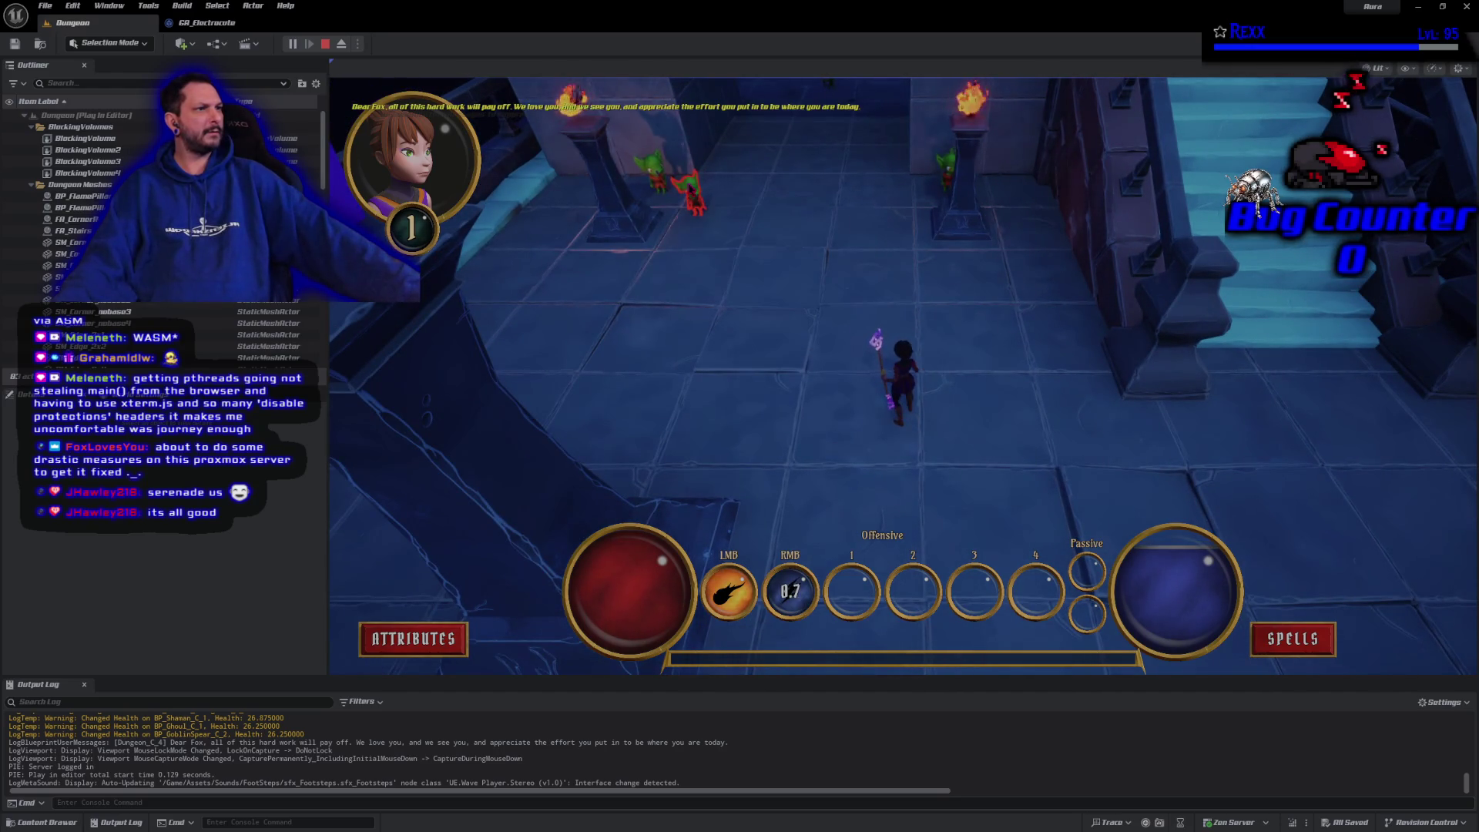
right_click(655, 165)
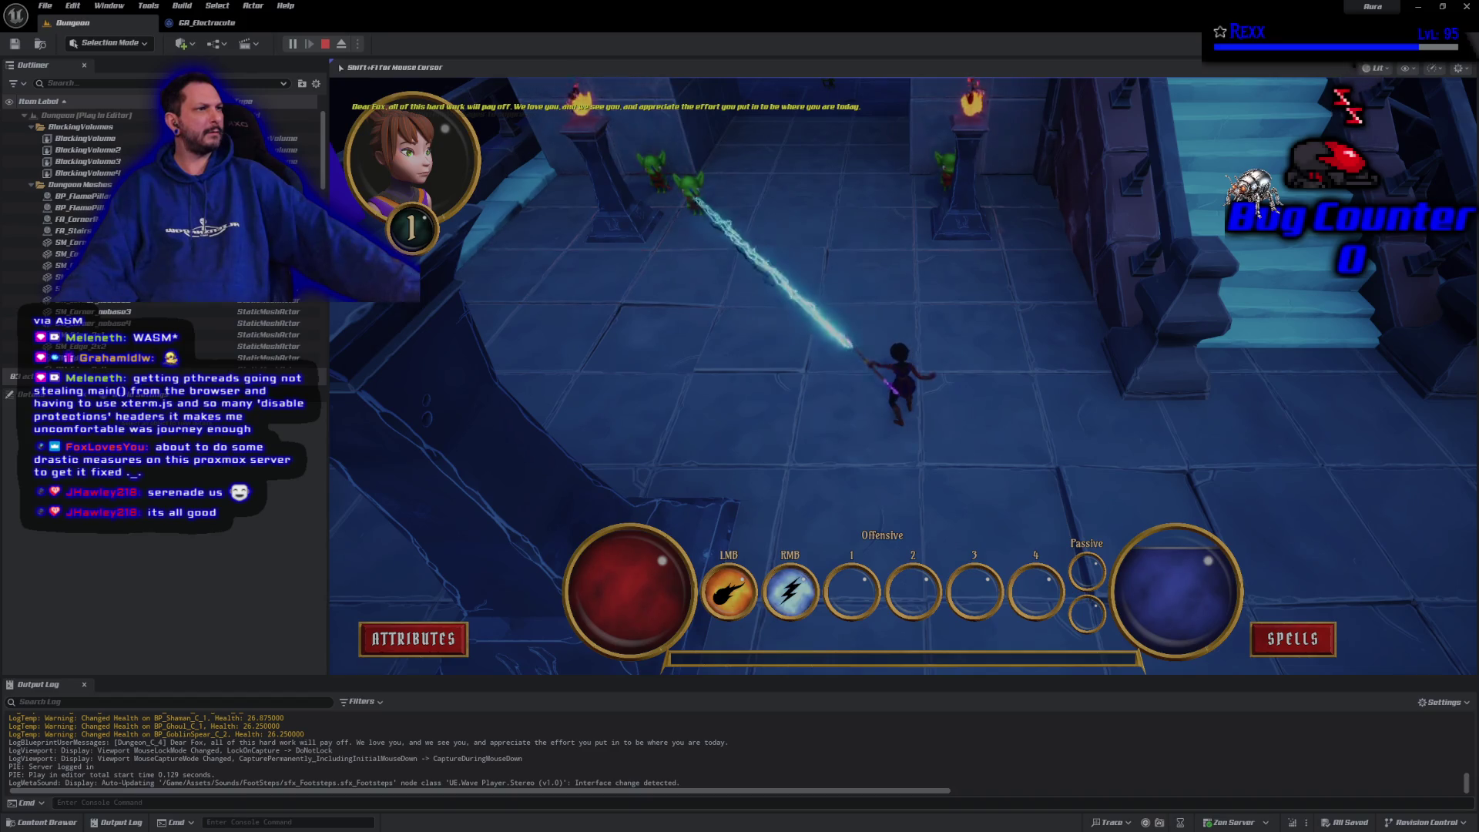
right_click(691, 194)
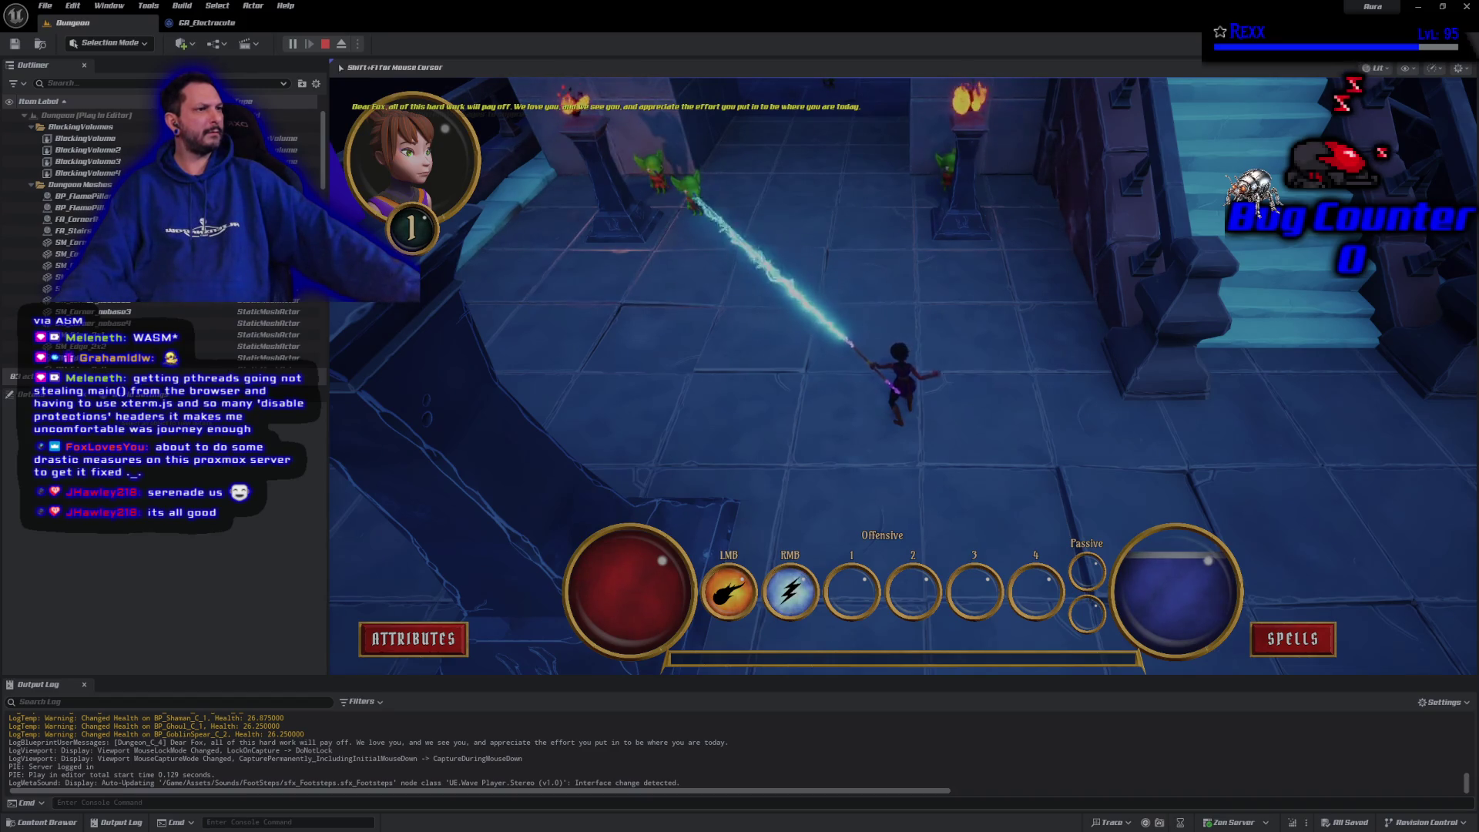
click(780, 295)
right_click(709, 210)
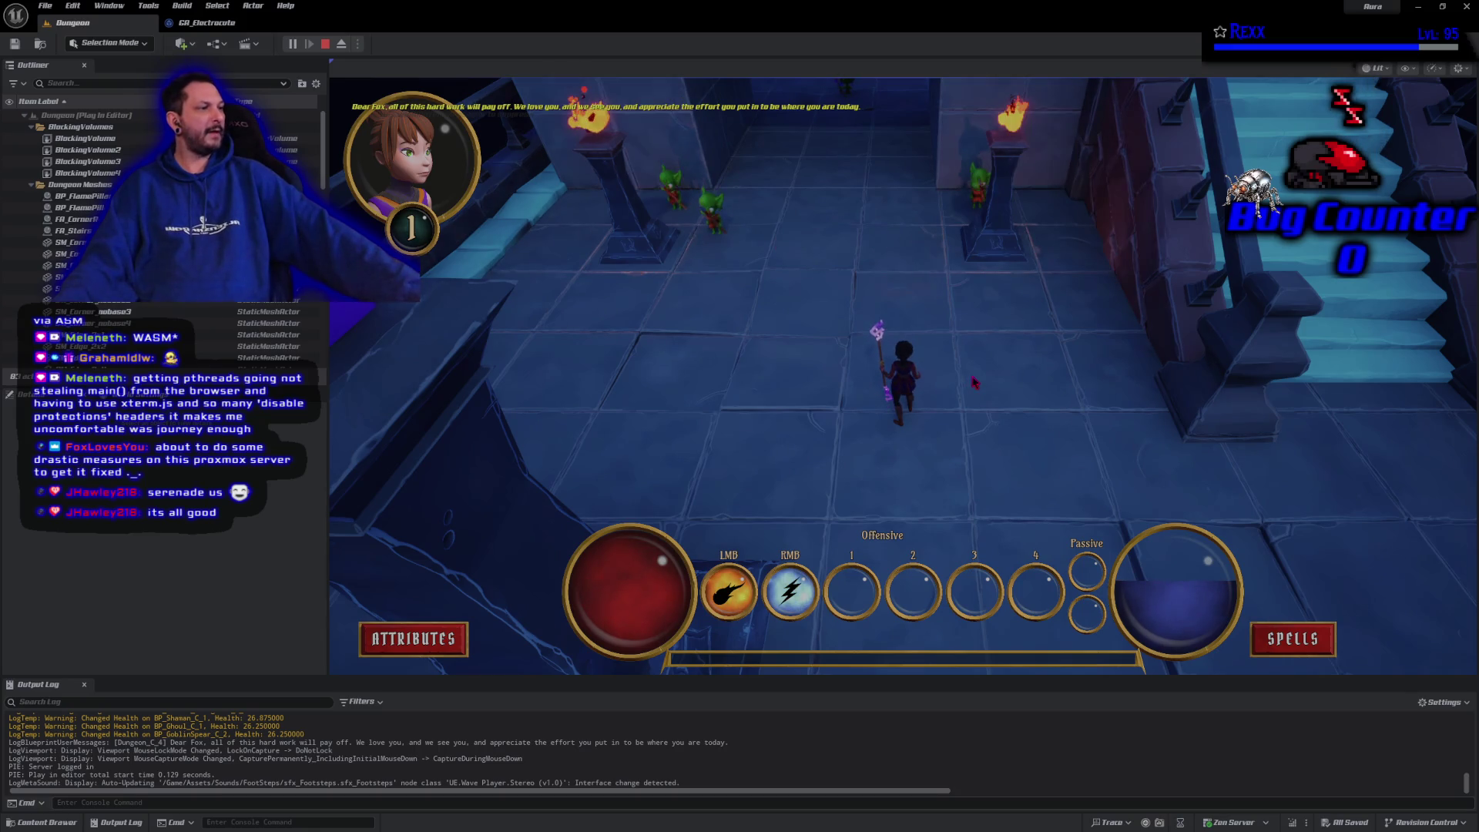
right_click(848, 336)
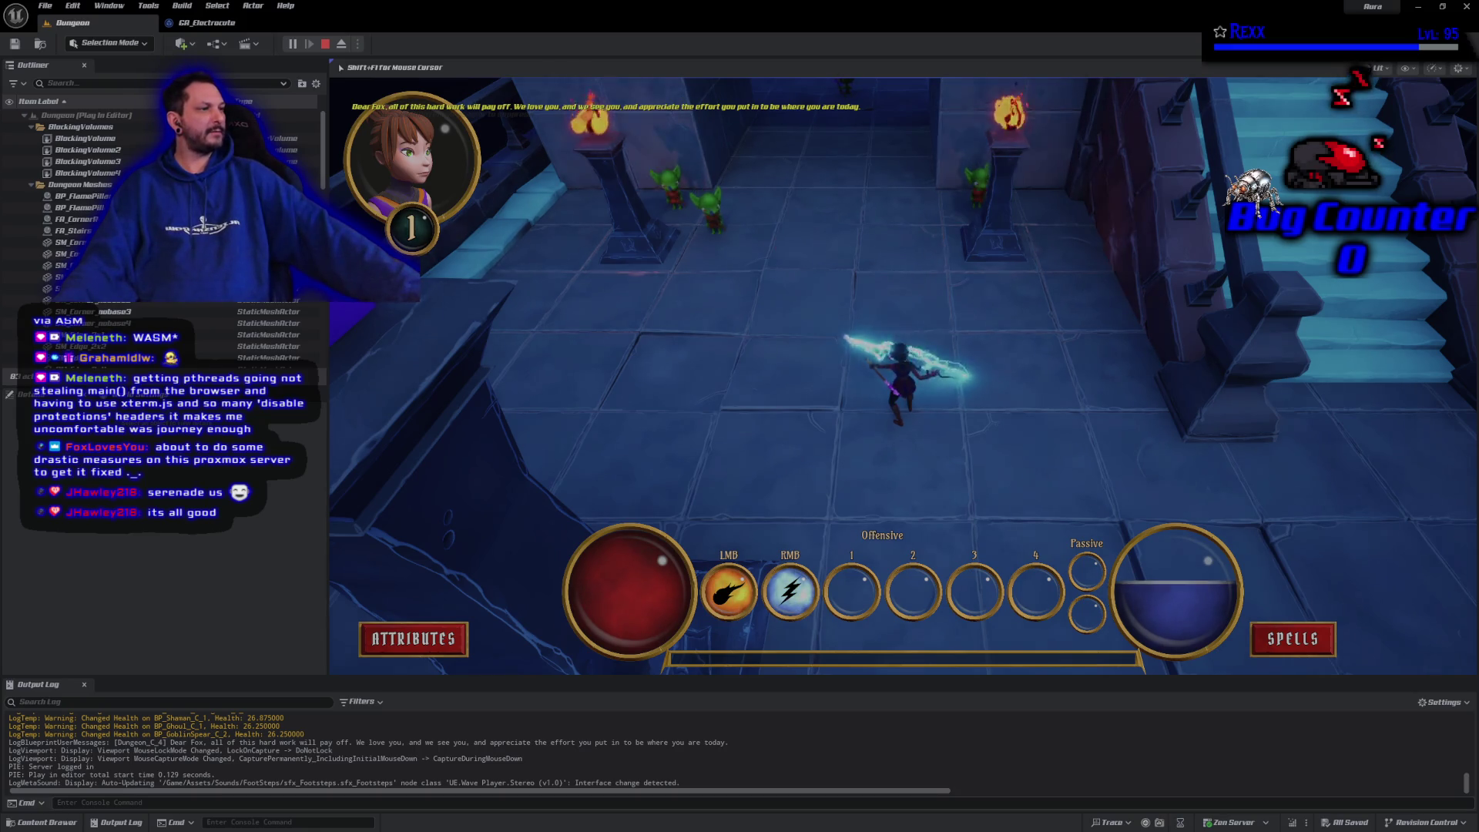
right_click(711, 211)
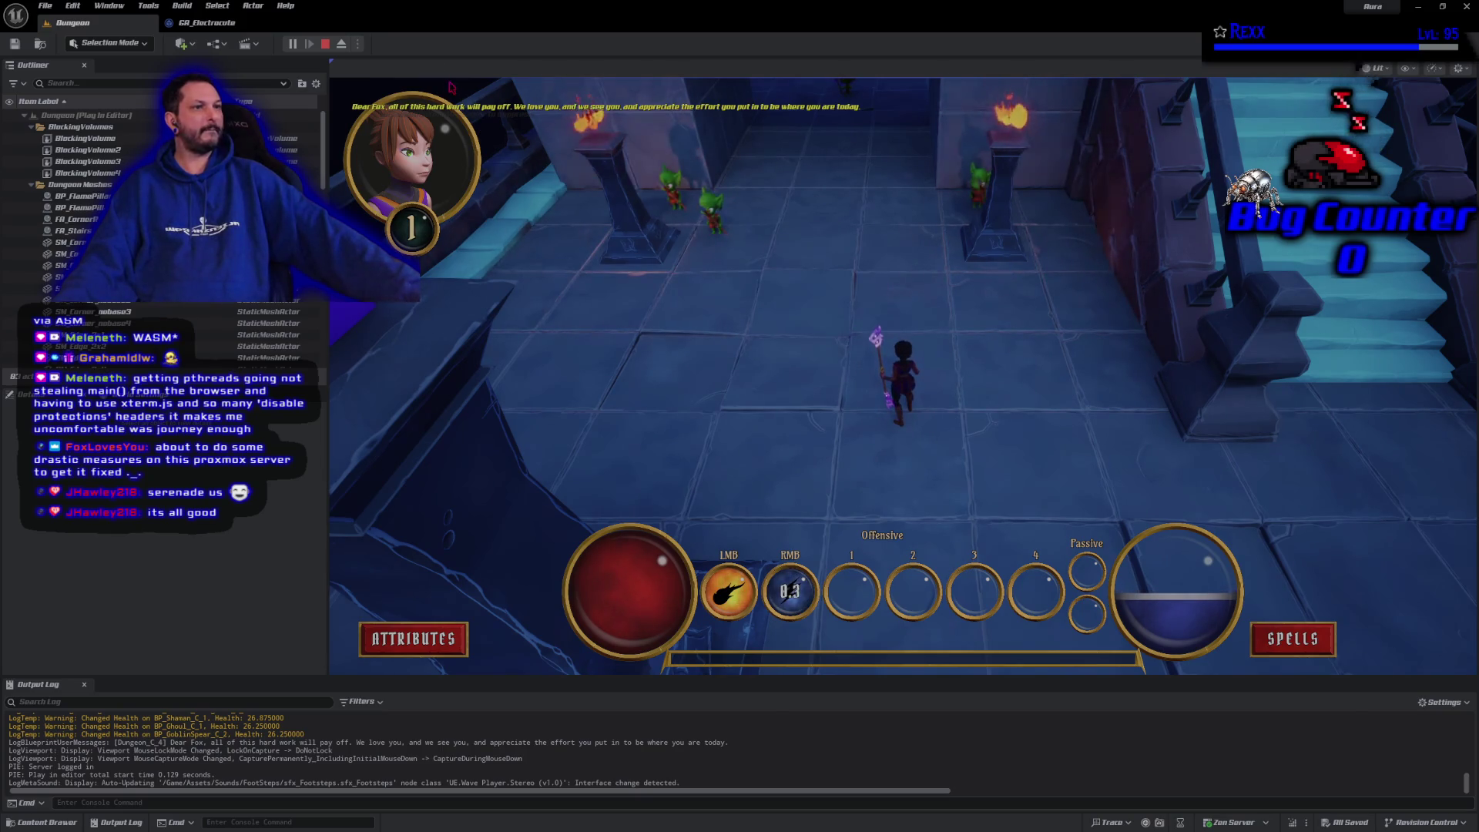
End the play session and inspect the GetClosestTargets call in AuraBeamSpell.cpp
click(328, 44)
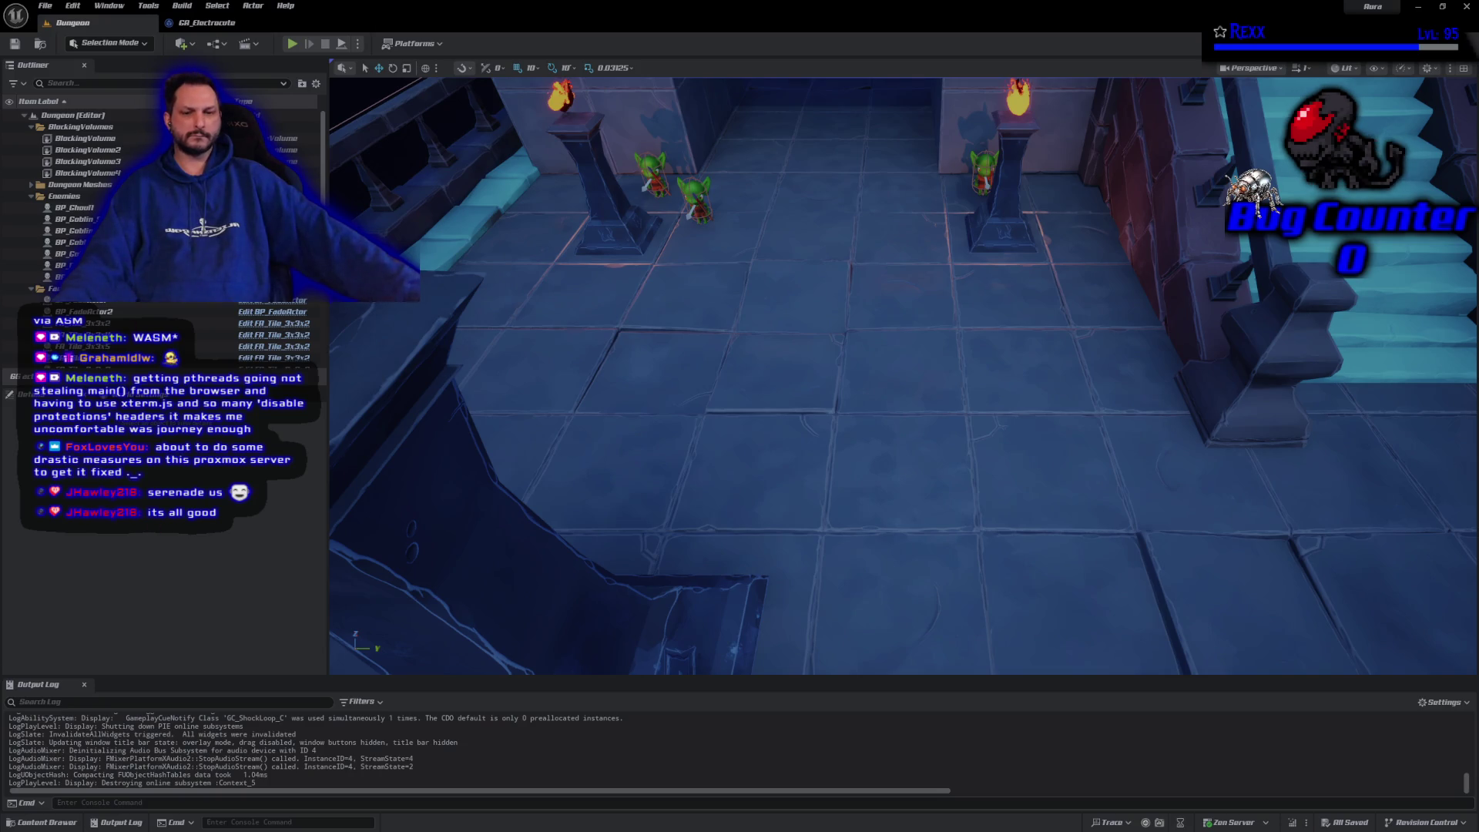
key(alt+Tab)
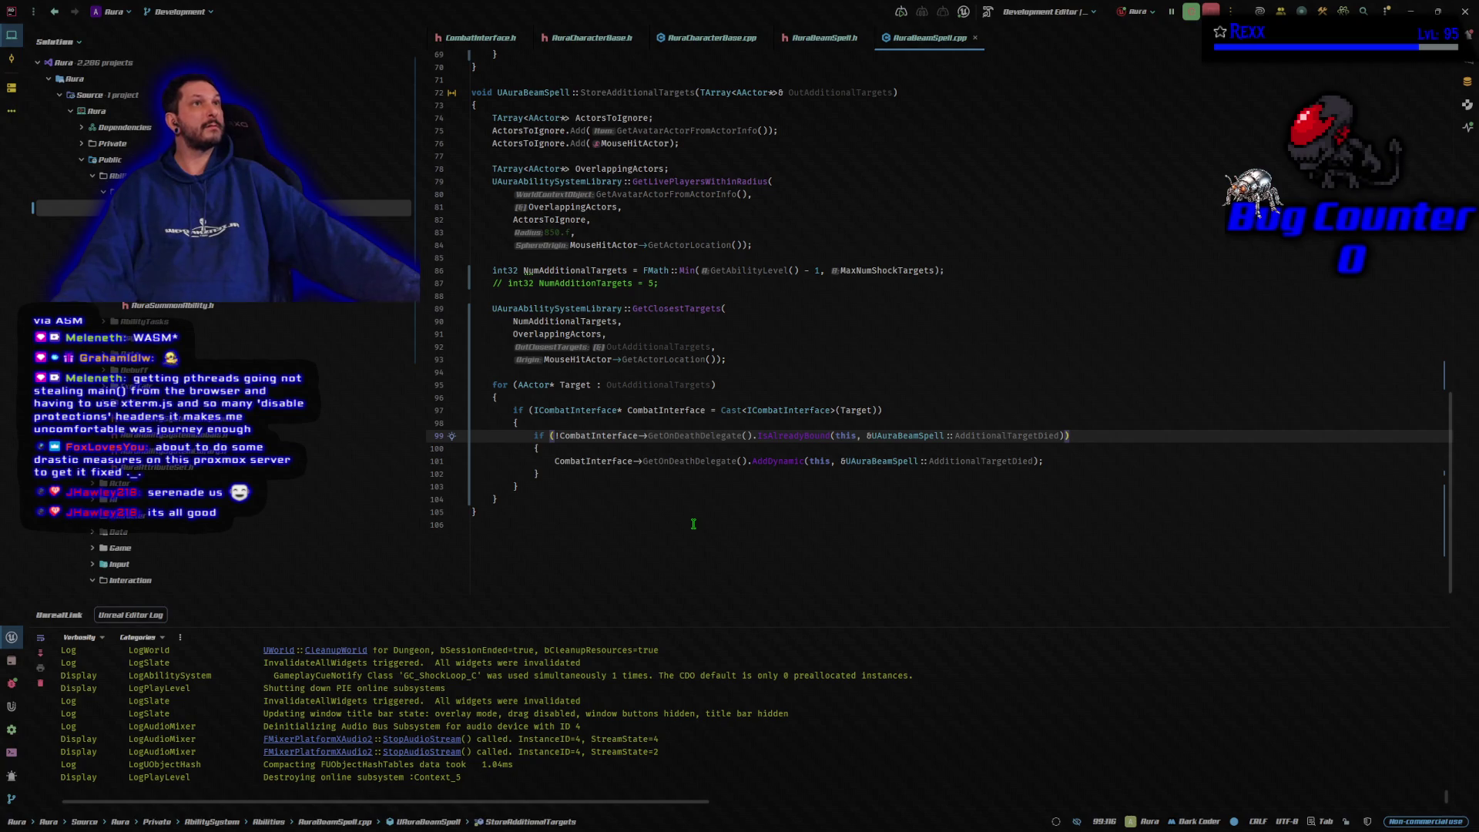
click(645, 321)
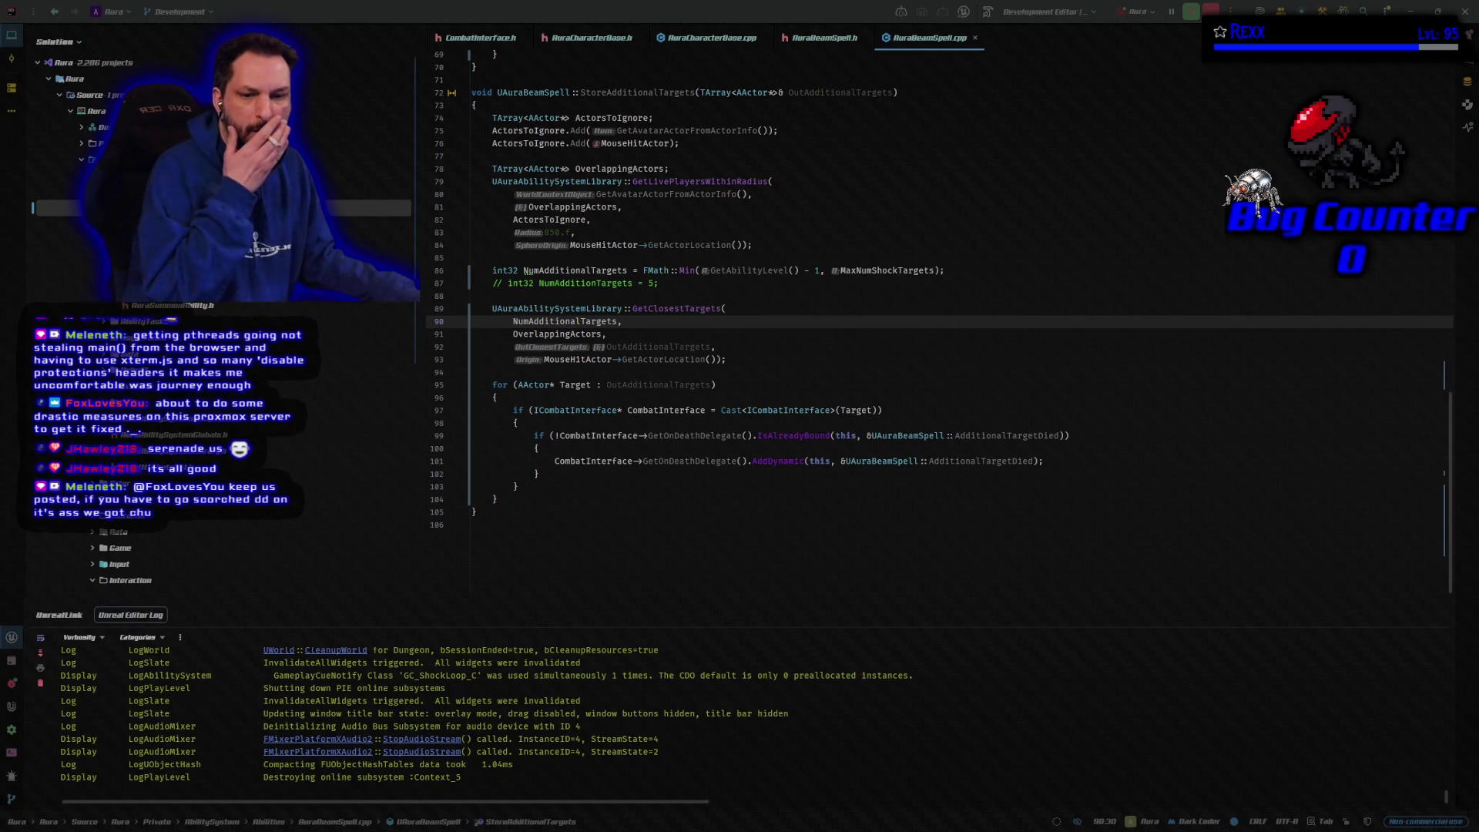
Switch from Rider back to the Unreal Editor's Dungeon level
key(alt+Tab)
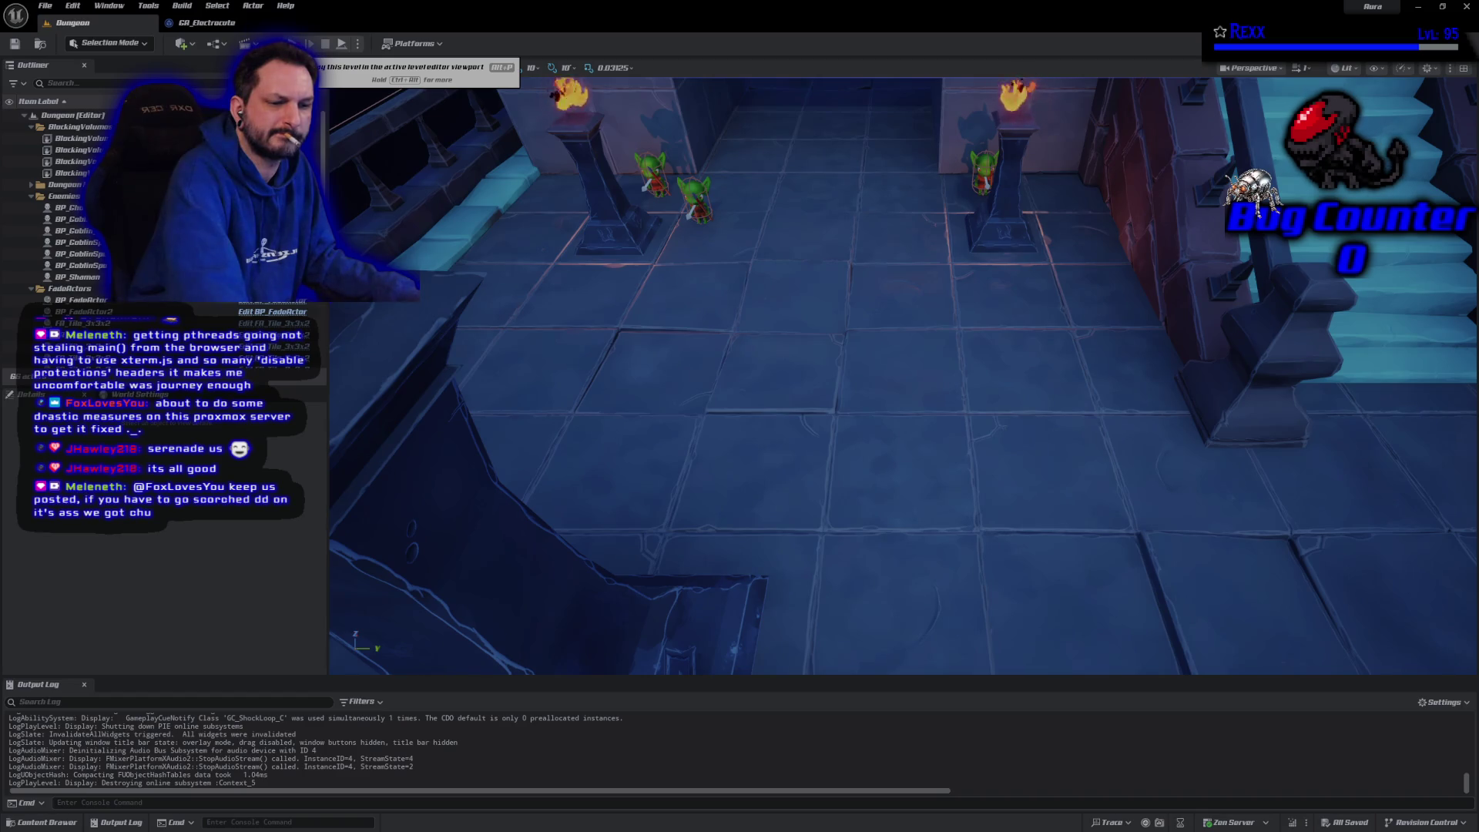
Playtest repeated Electrocute beams on a goblin, stop the session, and minimize the editor to show Rider
click(341, 43)
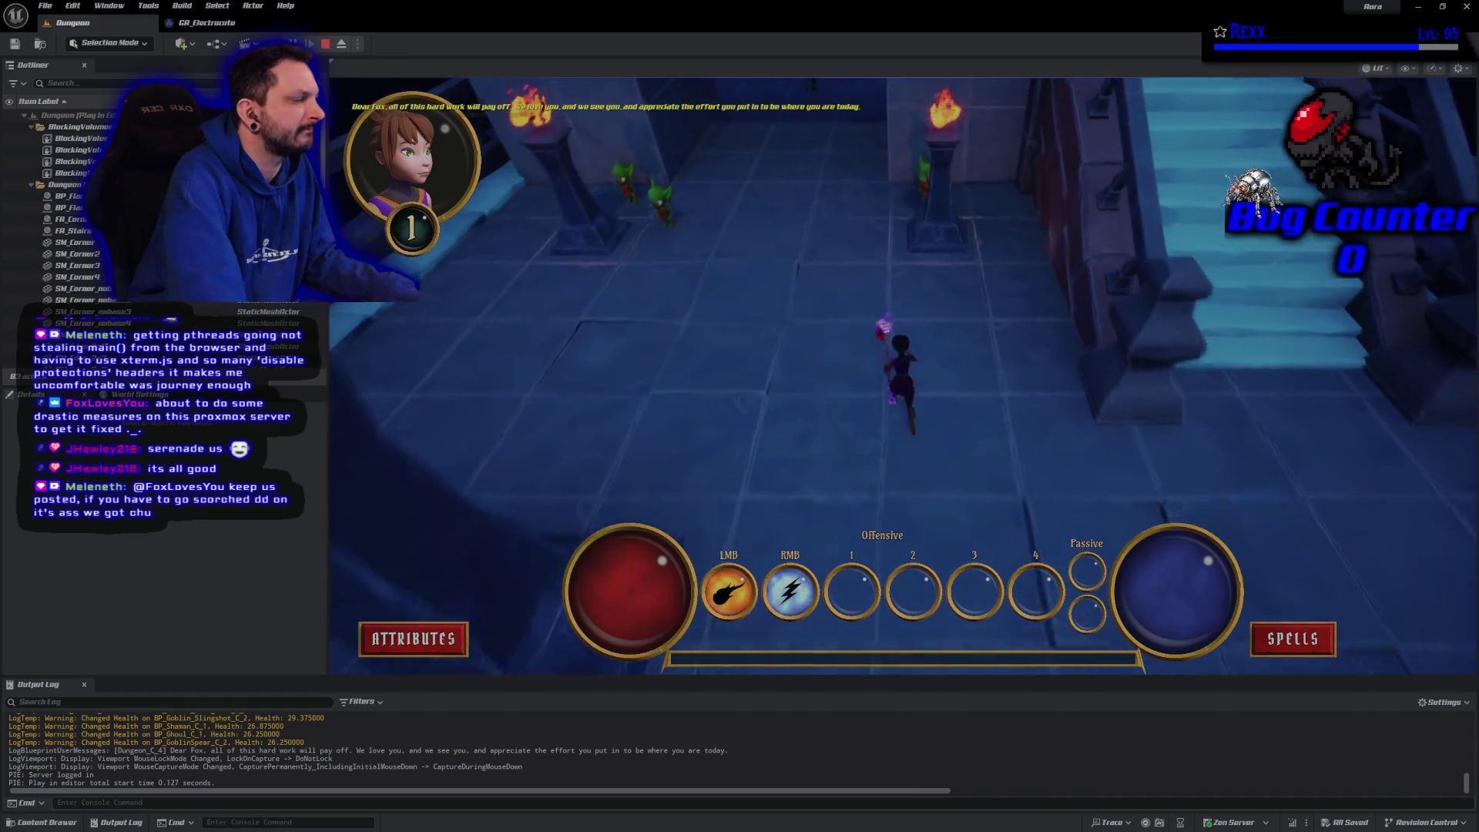
right_click(640, 199)
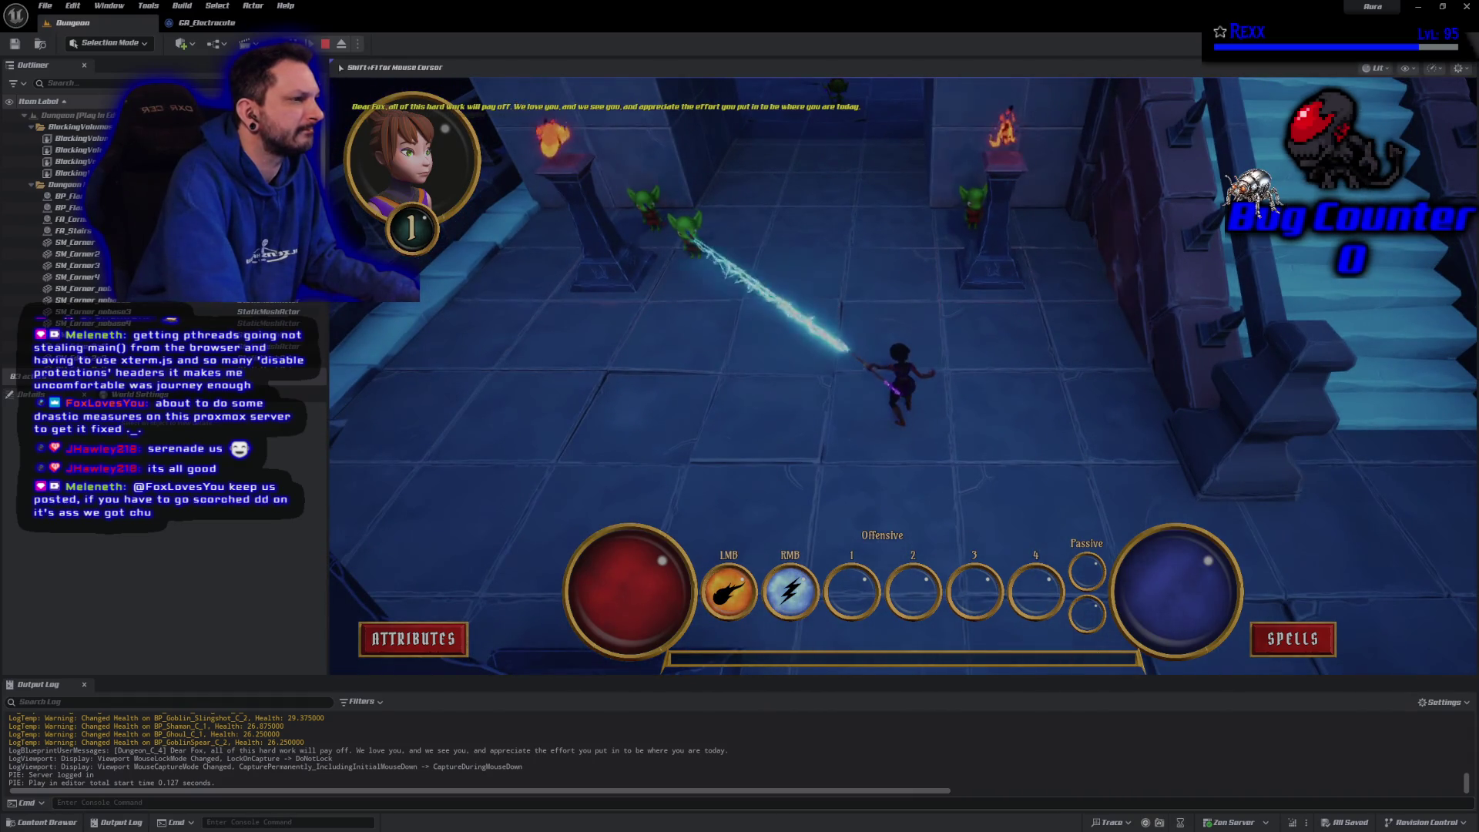
right_click(688, 231)
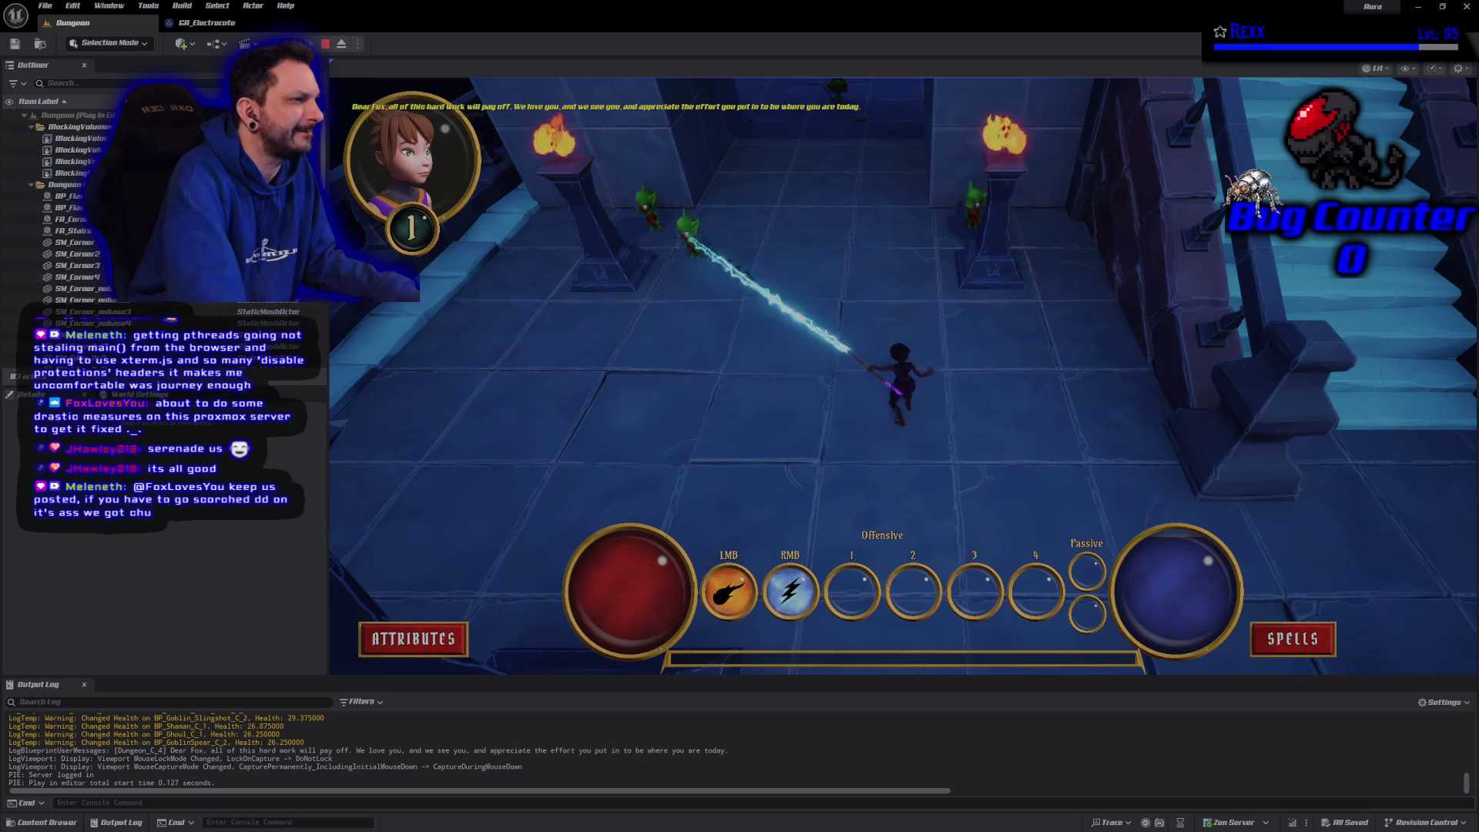
right_click(688, 231)
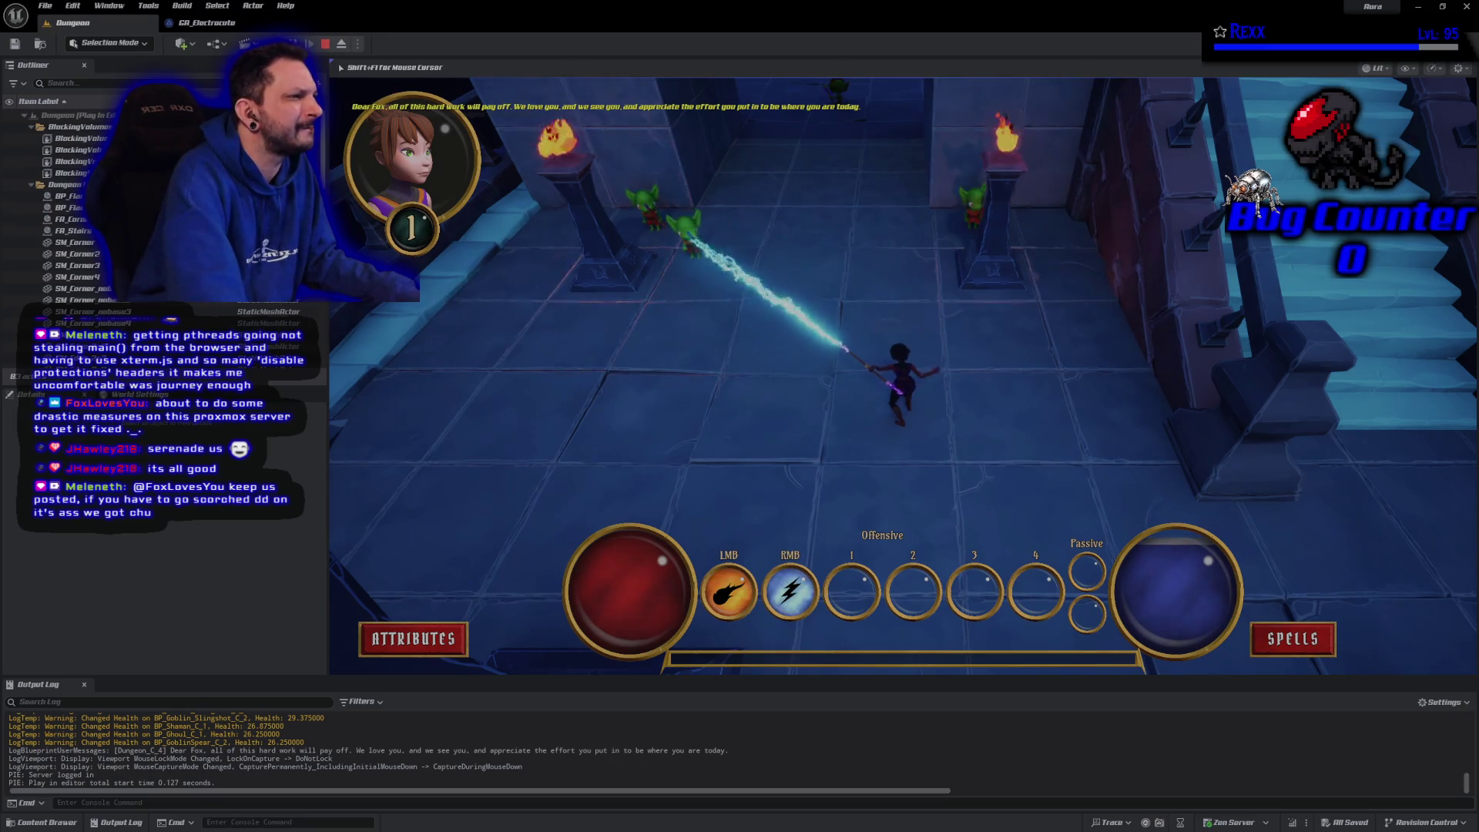
right_click(687, 232)
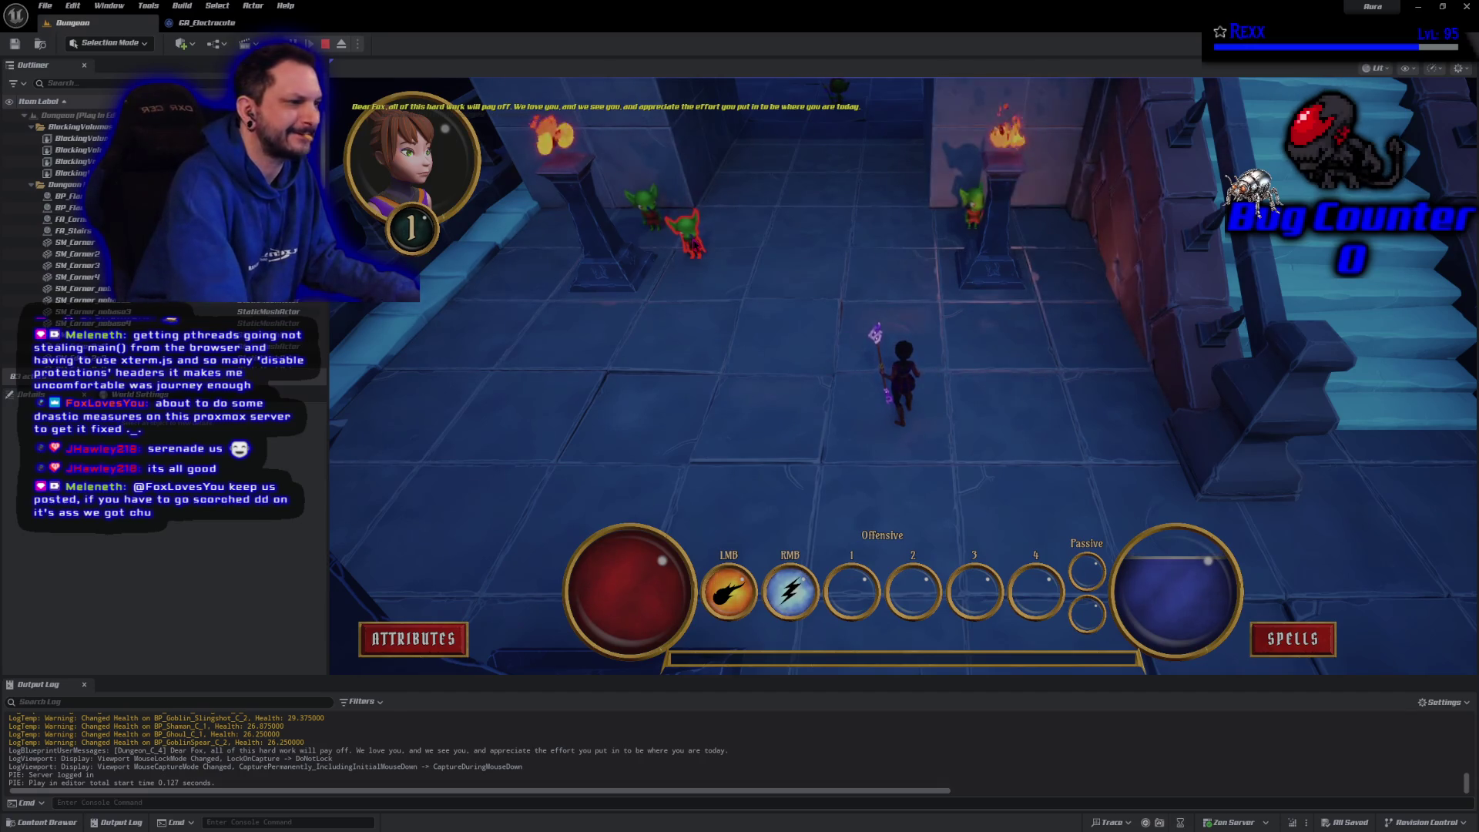
key(Escape)
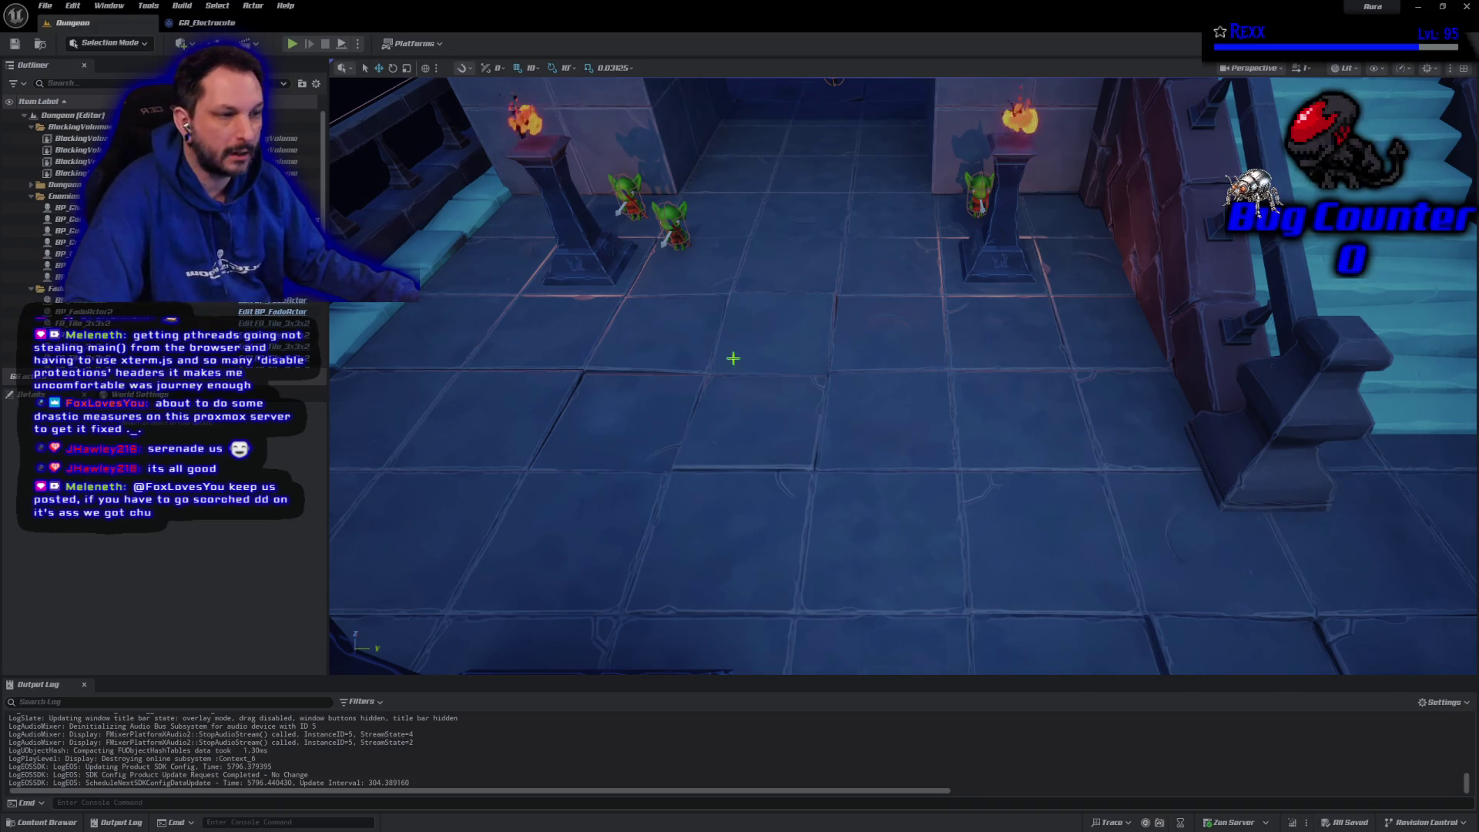
click(1419, 9)
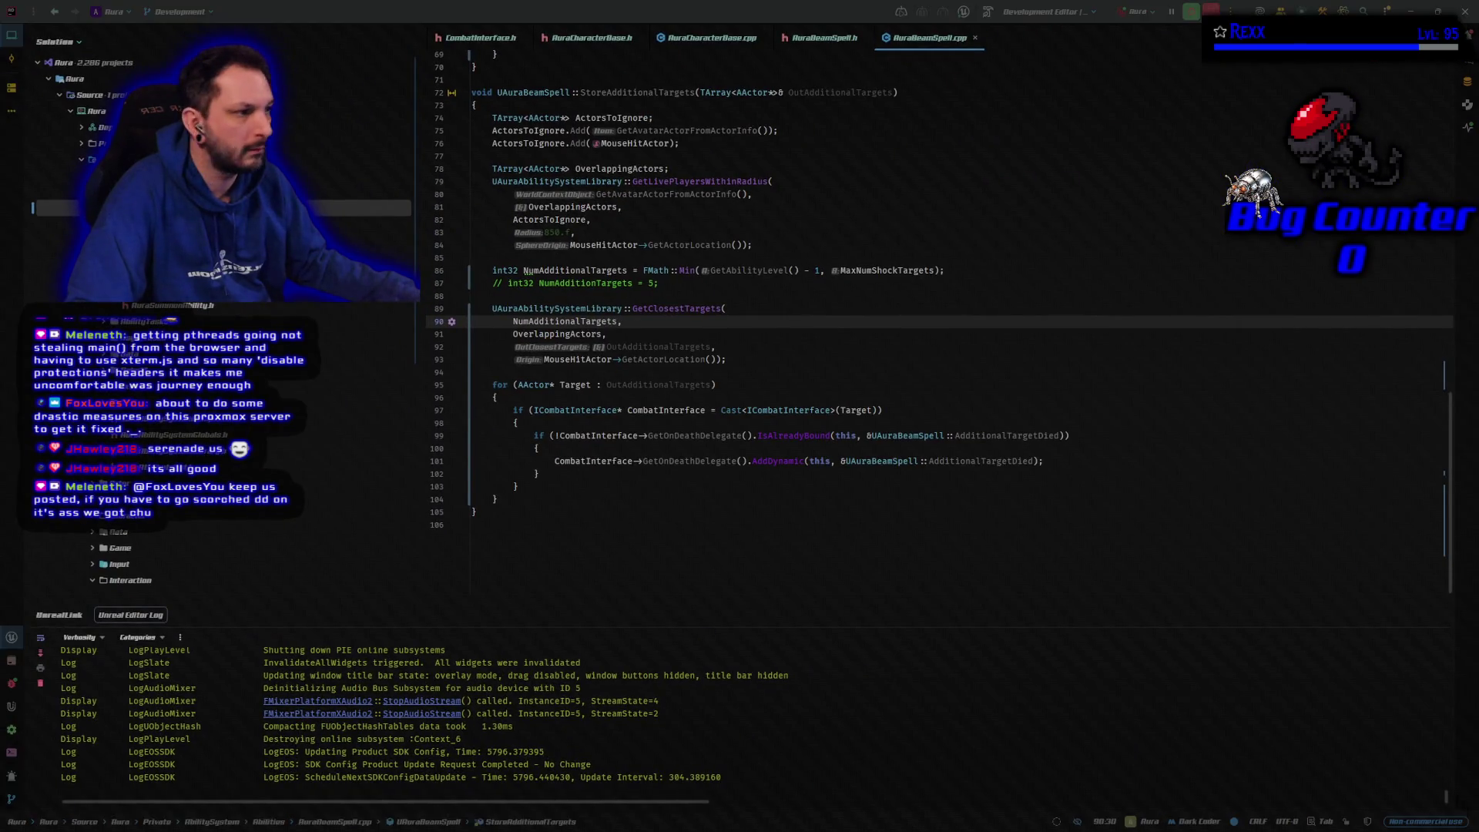
Return to the Unreal Editor, then bring GitHub Desktop to the front
key(alt+Tab)
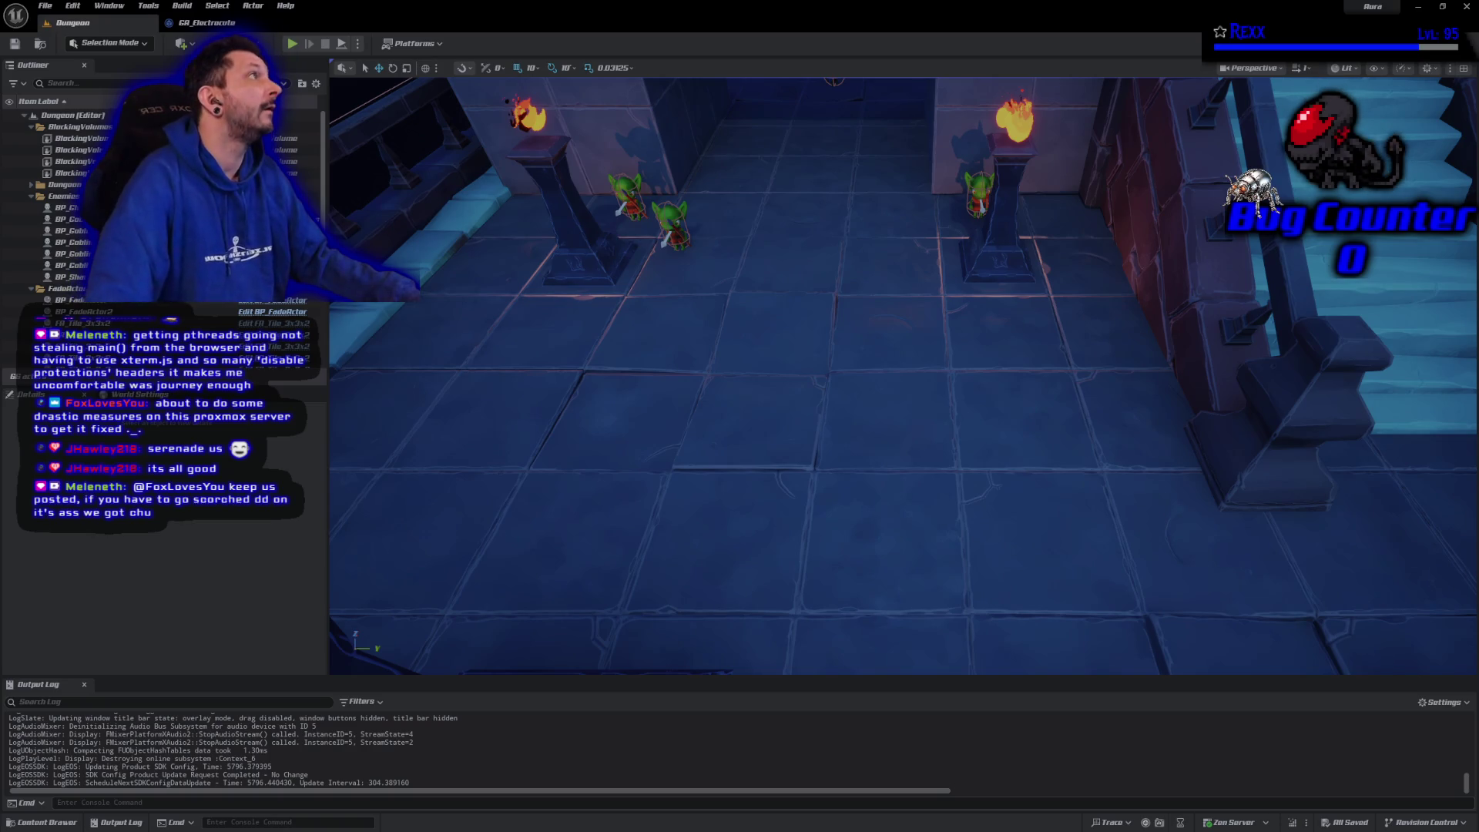
key(alt+Tab)
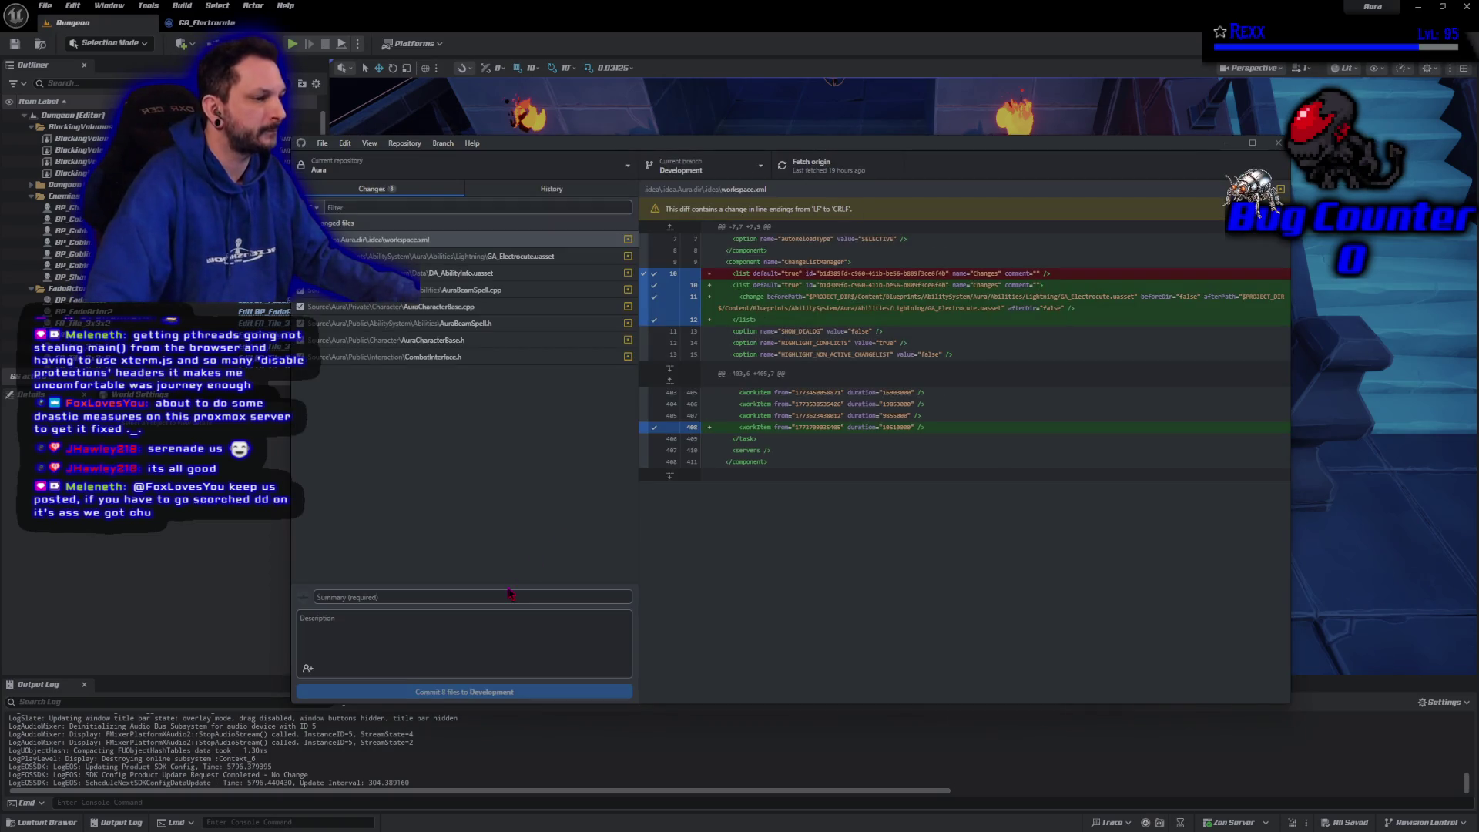
Commit the eight changed files to Development as 'Electrocute Polish' and push to origin
click(506, 597)
text(Electrocu)
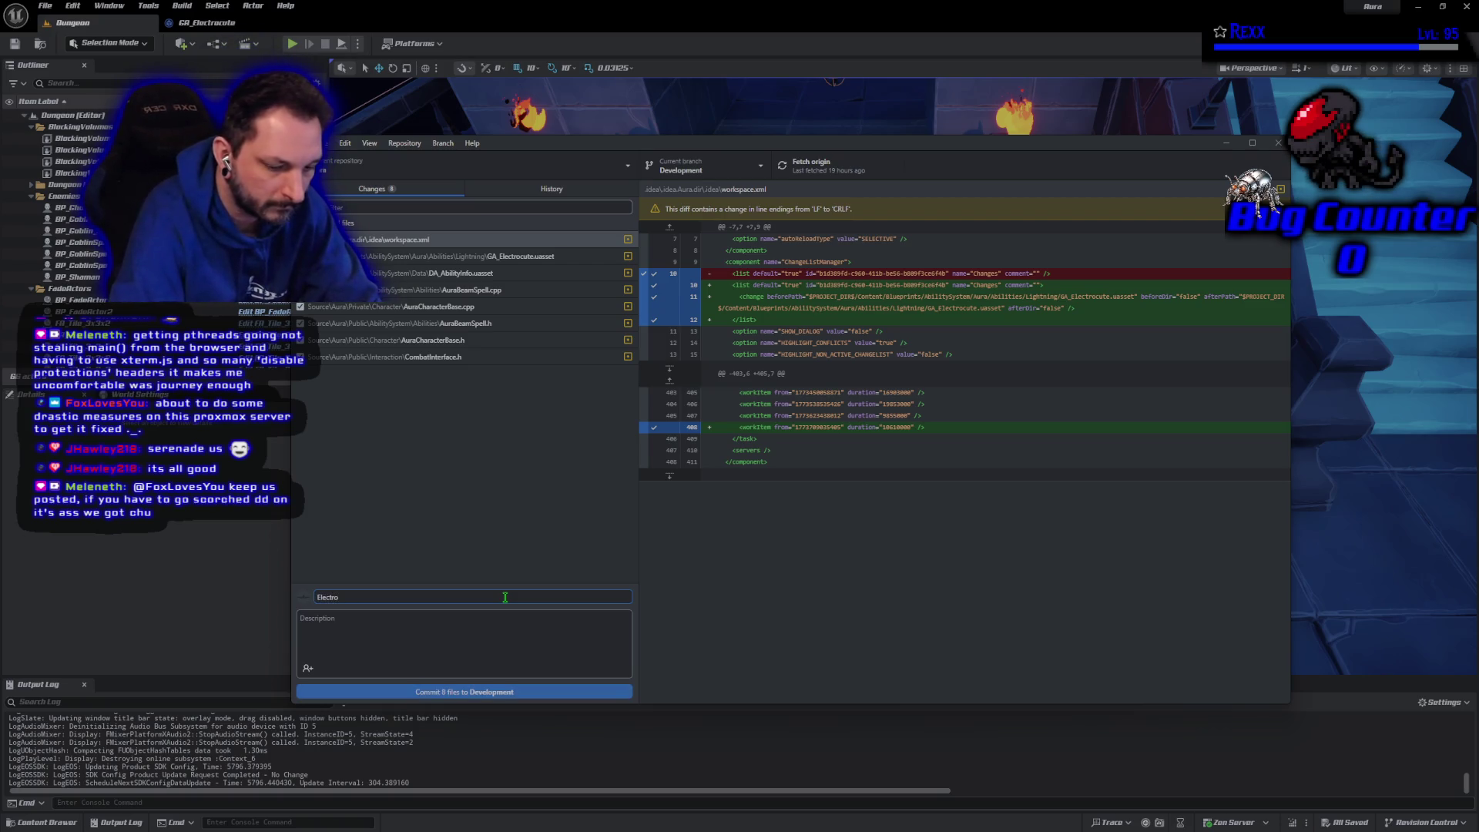
text(te Polish)
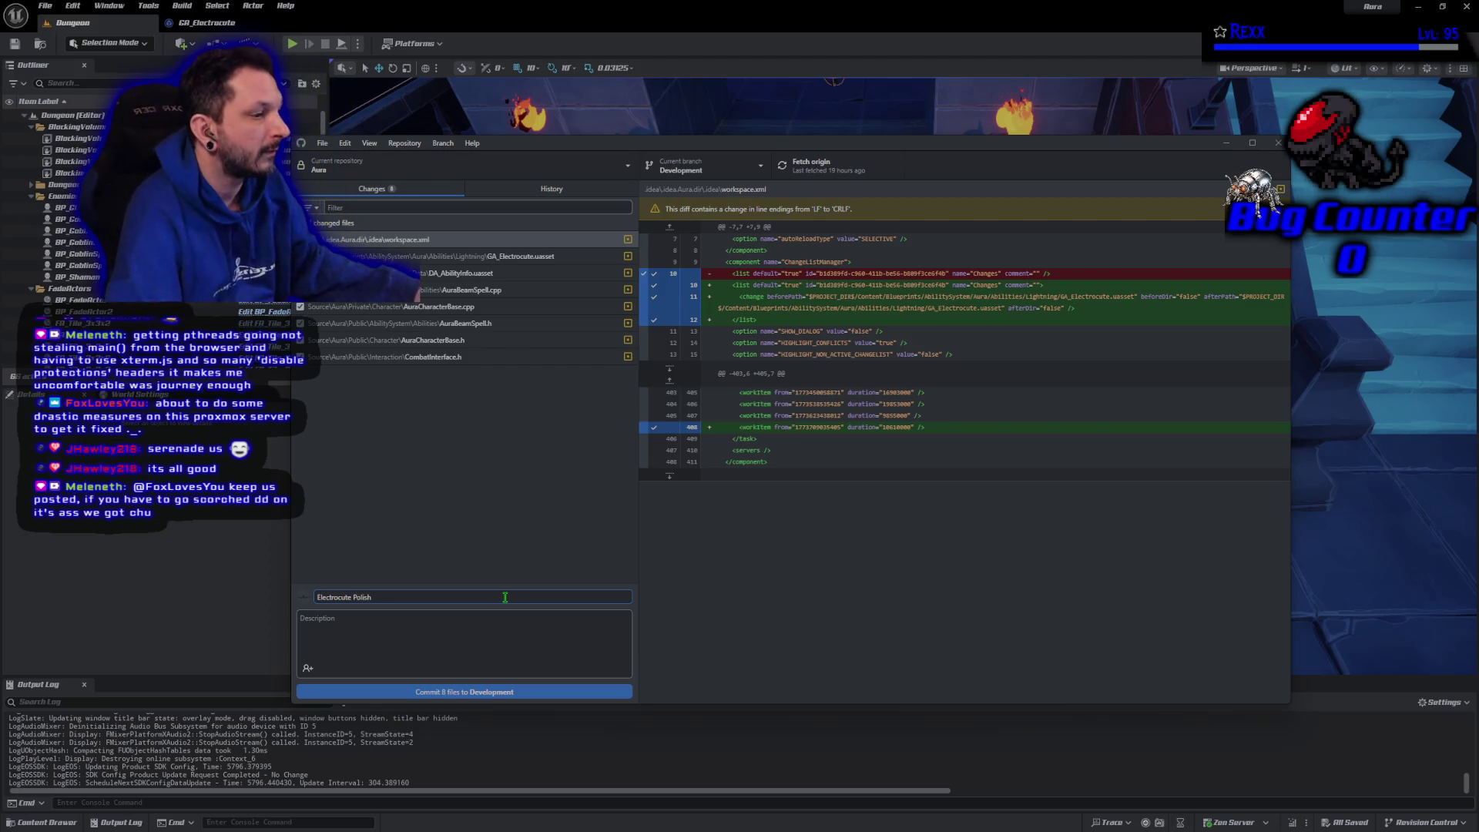
click(472, 693)
click(1088, 301)
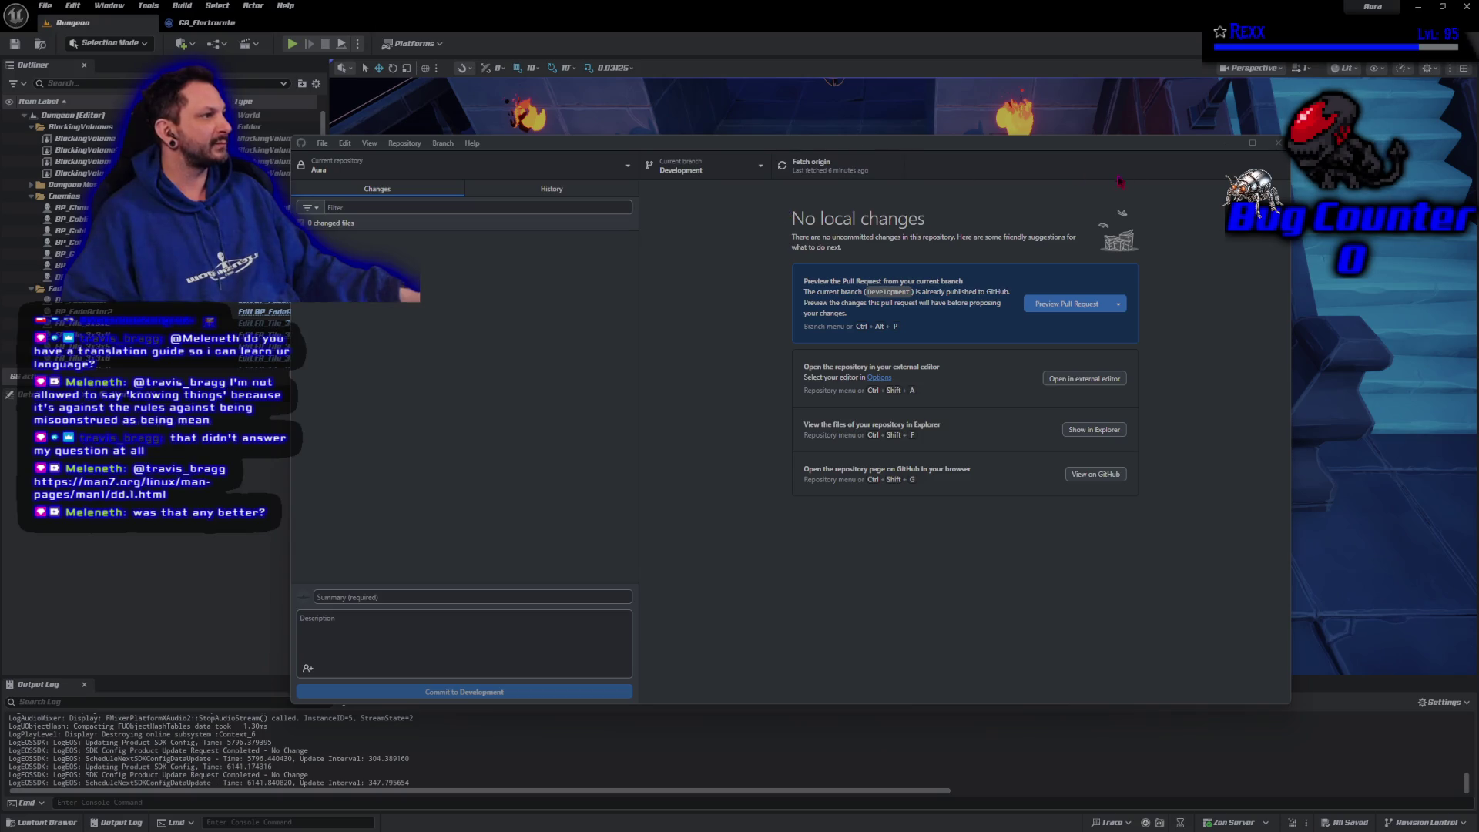
Close GitHub Desktop with Alt+F4 to return to the Unreal Engine Dungeon level
key(alt+F4)
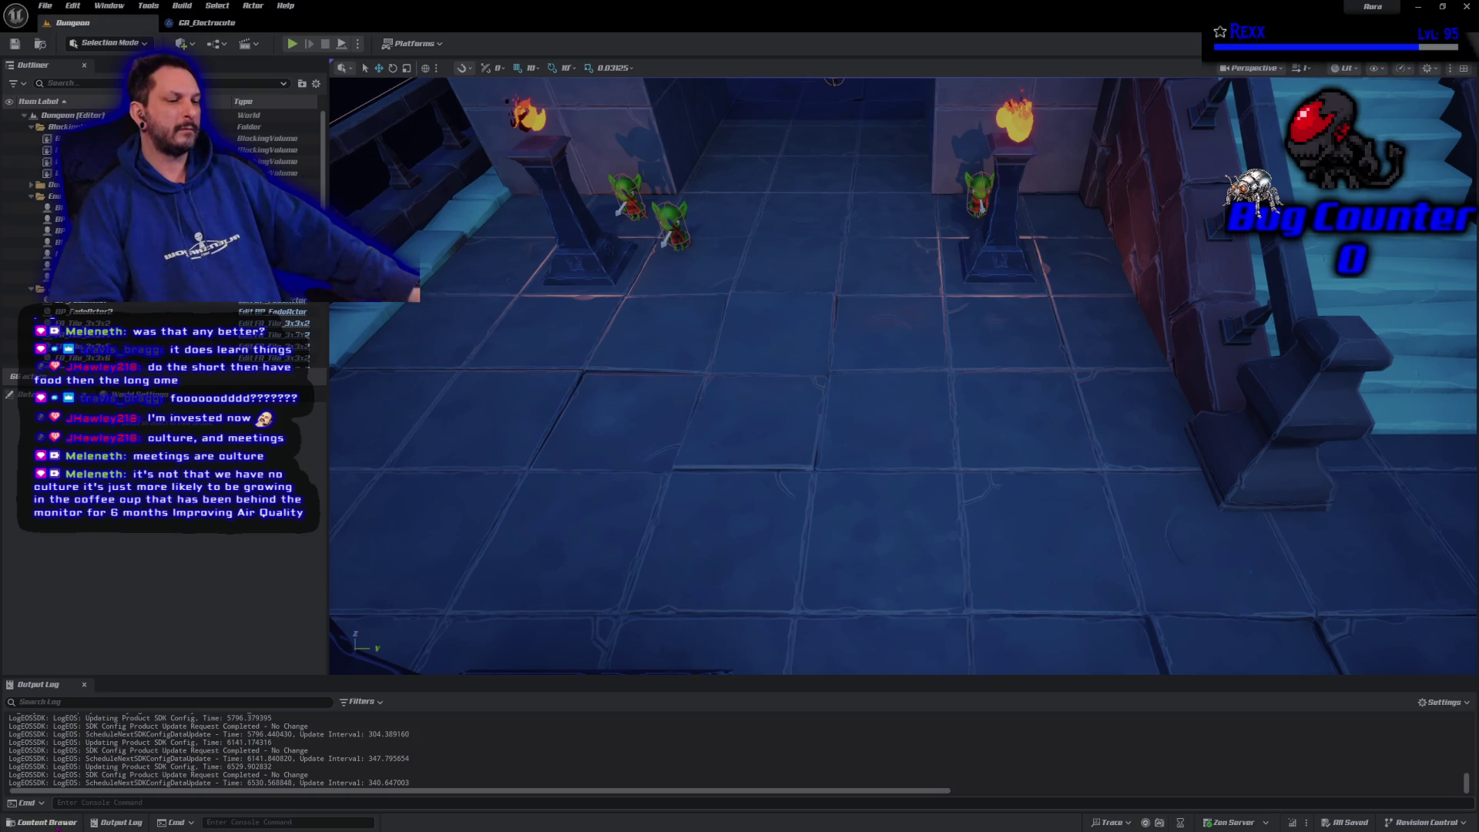
Open BP_FireBolt from AbilitySystem/Aura/Abilities/Fire/FireBolt and bring its Event Tick node into view
click(46, 822)
click(72, 575)
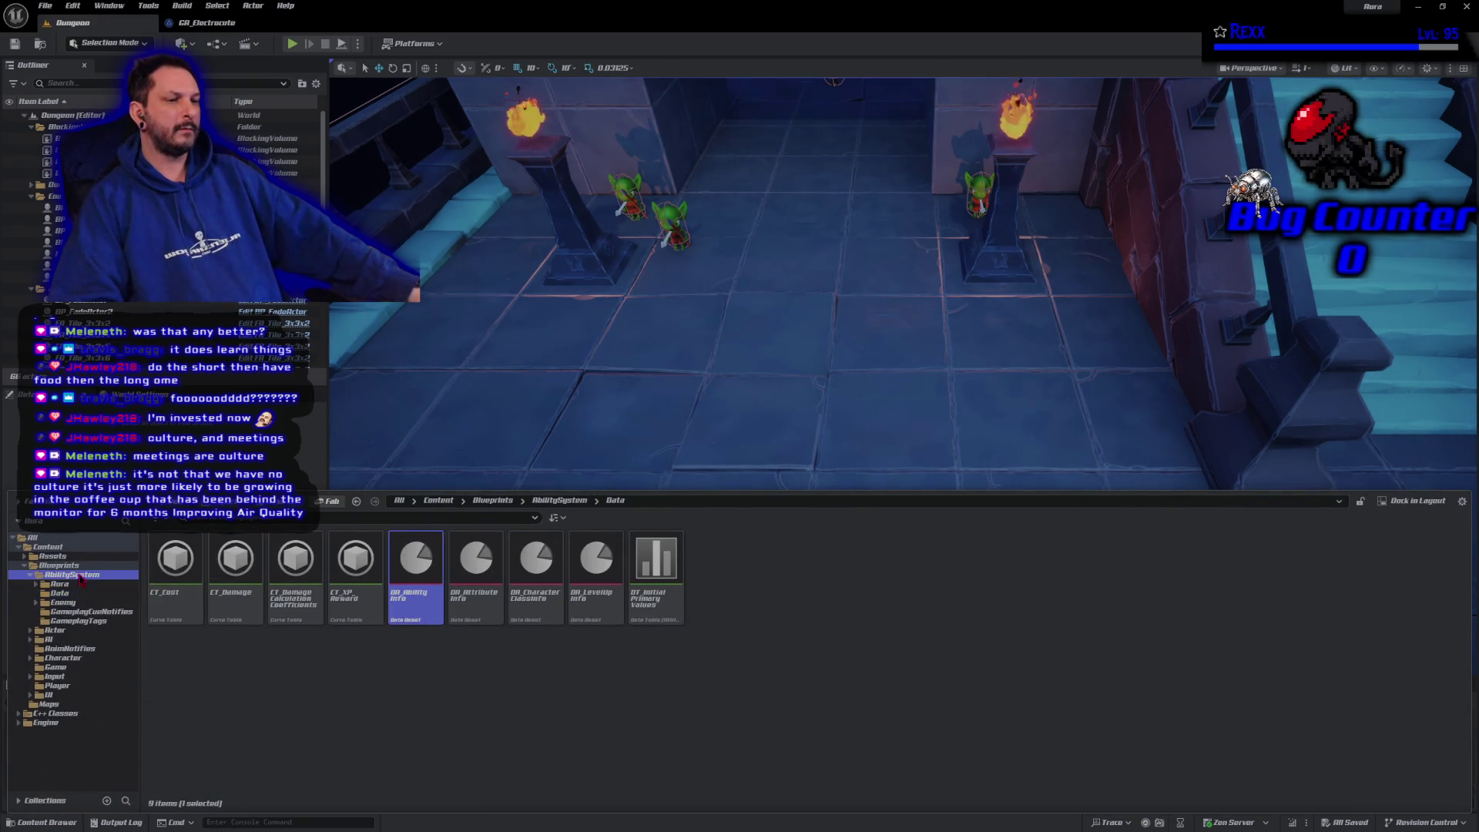
double_click(176, 578)
click(175, 600)
double_click(176, 600)
double_click(171, 605)
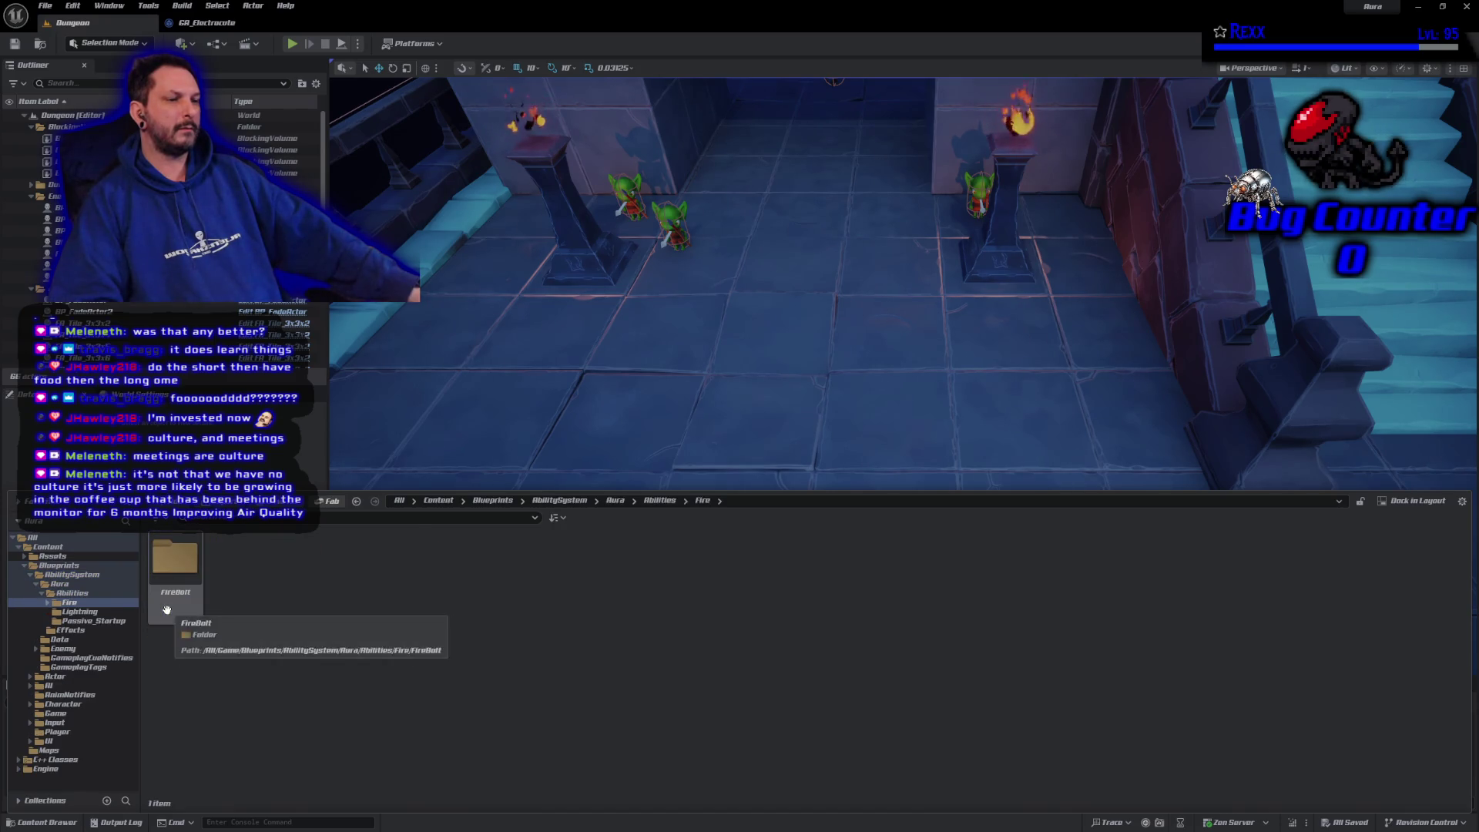
double_click(167, 609)
double_click(166, 609)
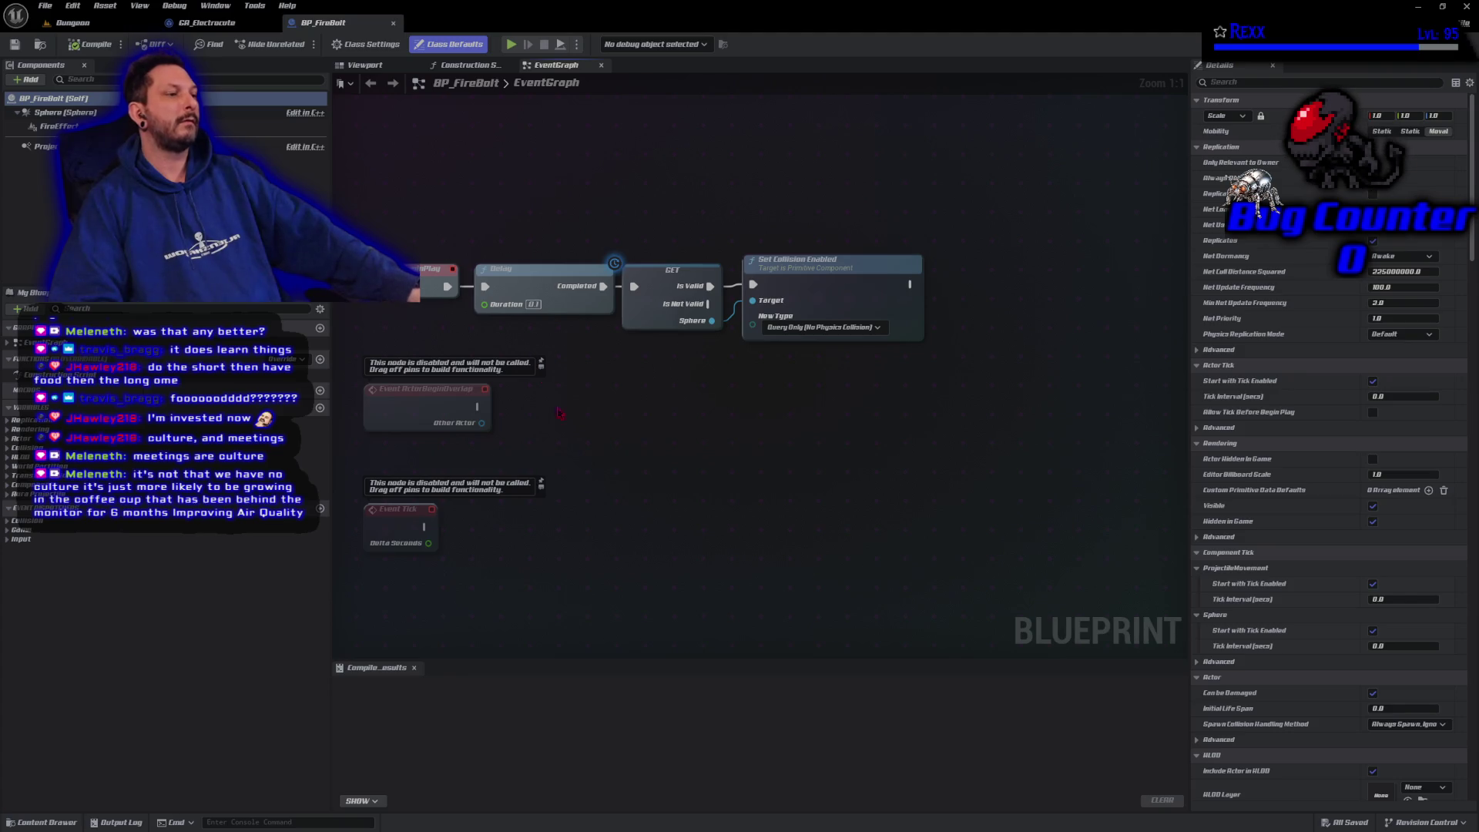
drag(581, 521, 709, 304)
Select the disabled Event Tick node, show Class Defaults, and begin editing Tick Interval
click(520, 300)
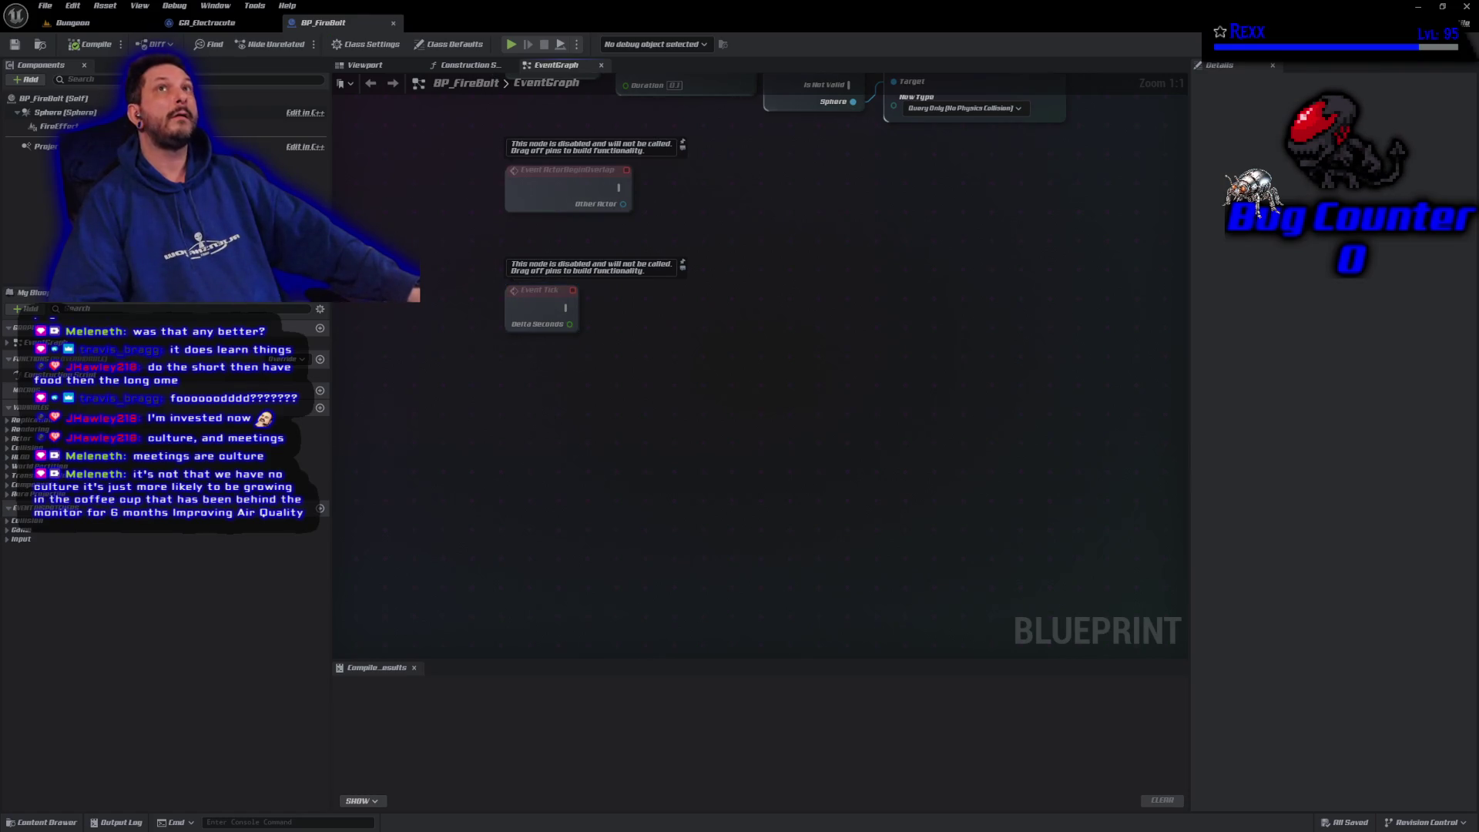
click(50, 98)
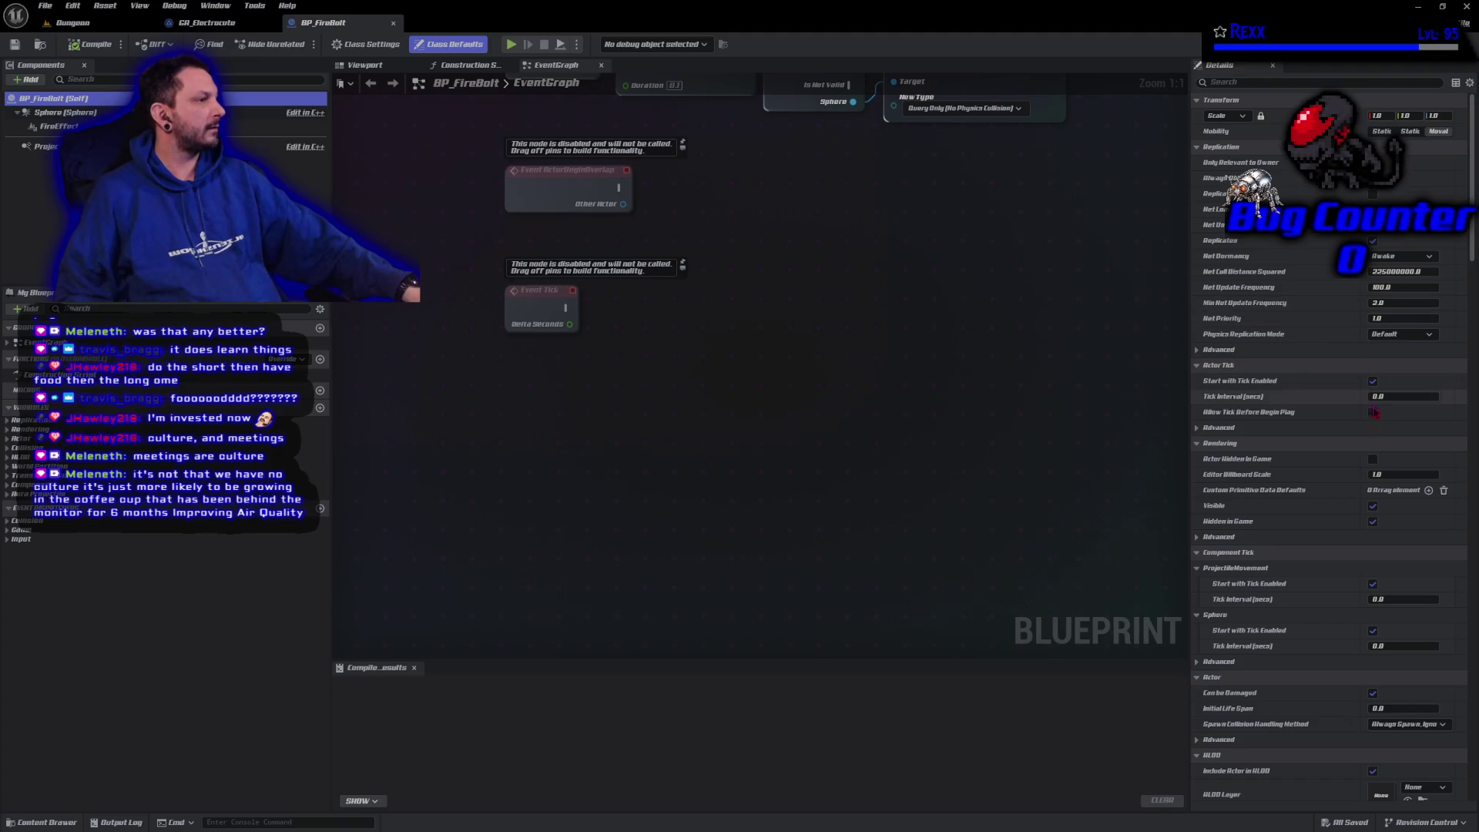
click(1393, 395)
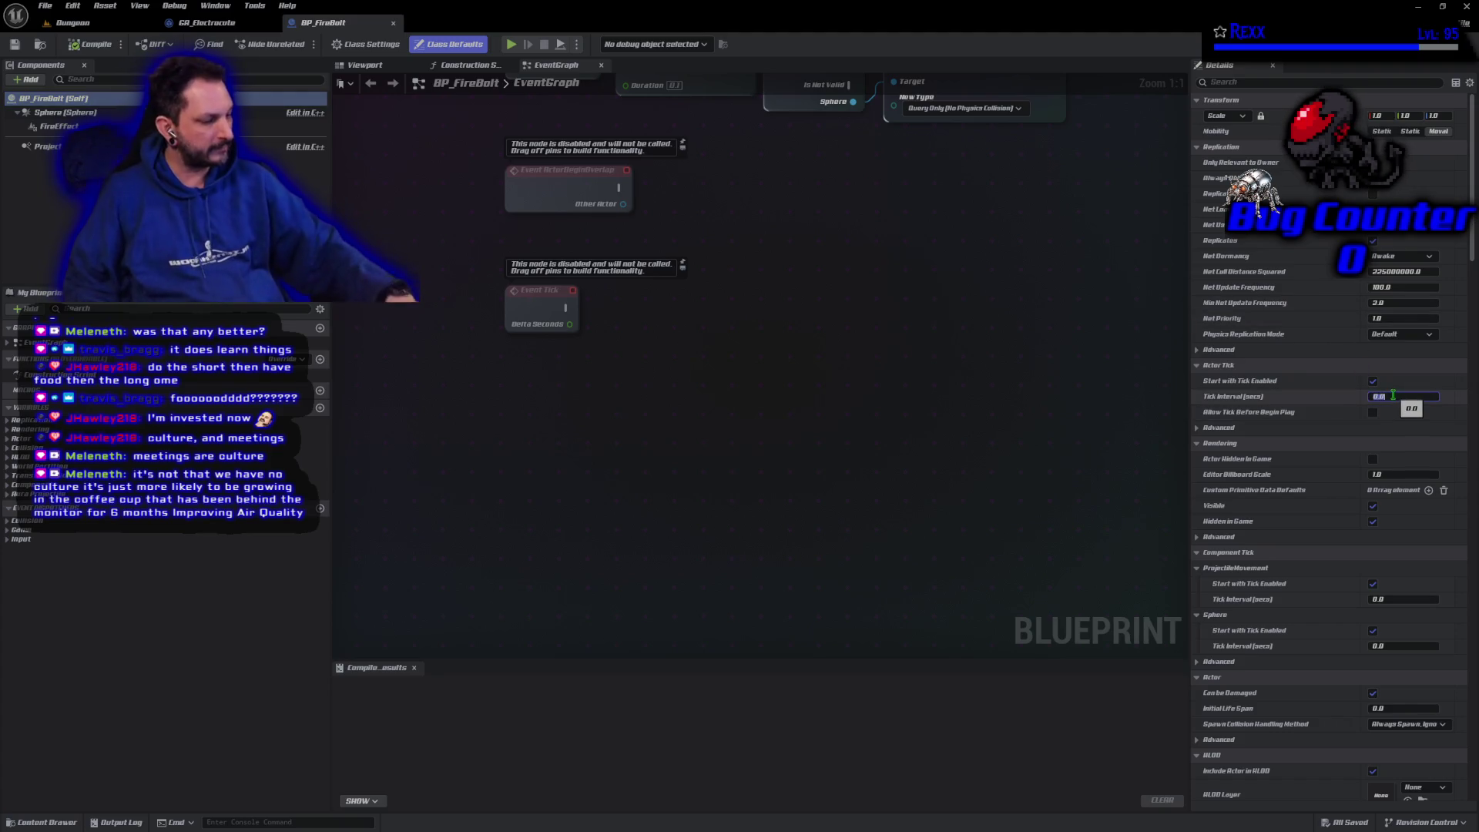
Set BP_FireBolt's Tick Interval to 0.1, then compile and save
text(0.1)
key(Return)
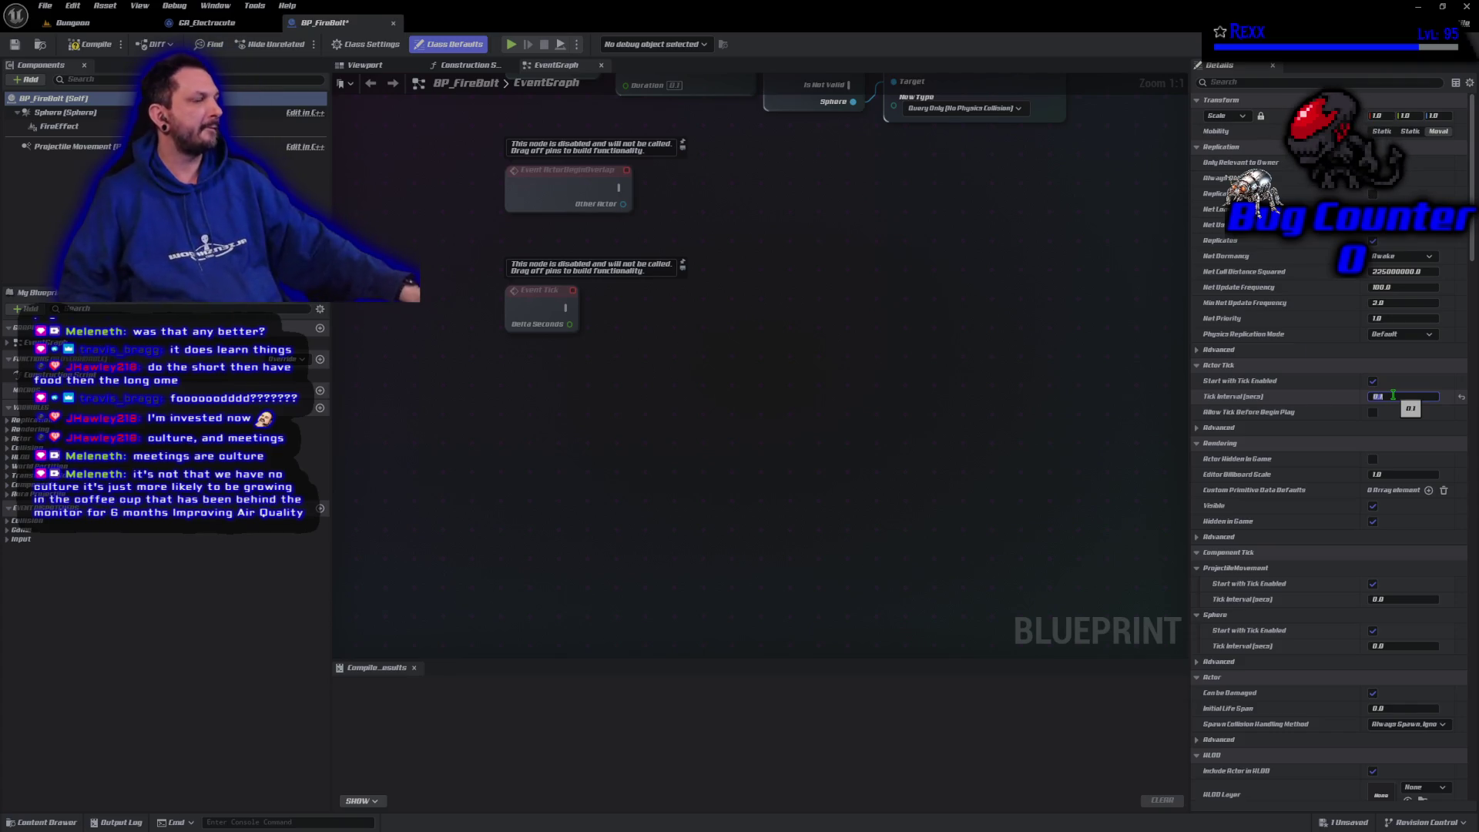
click(90, 44)
click(15, 44)
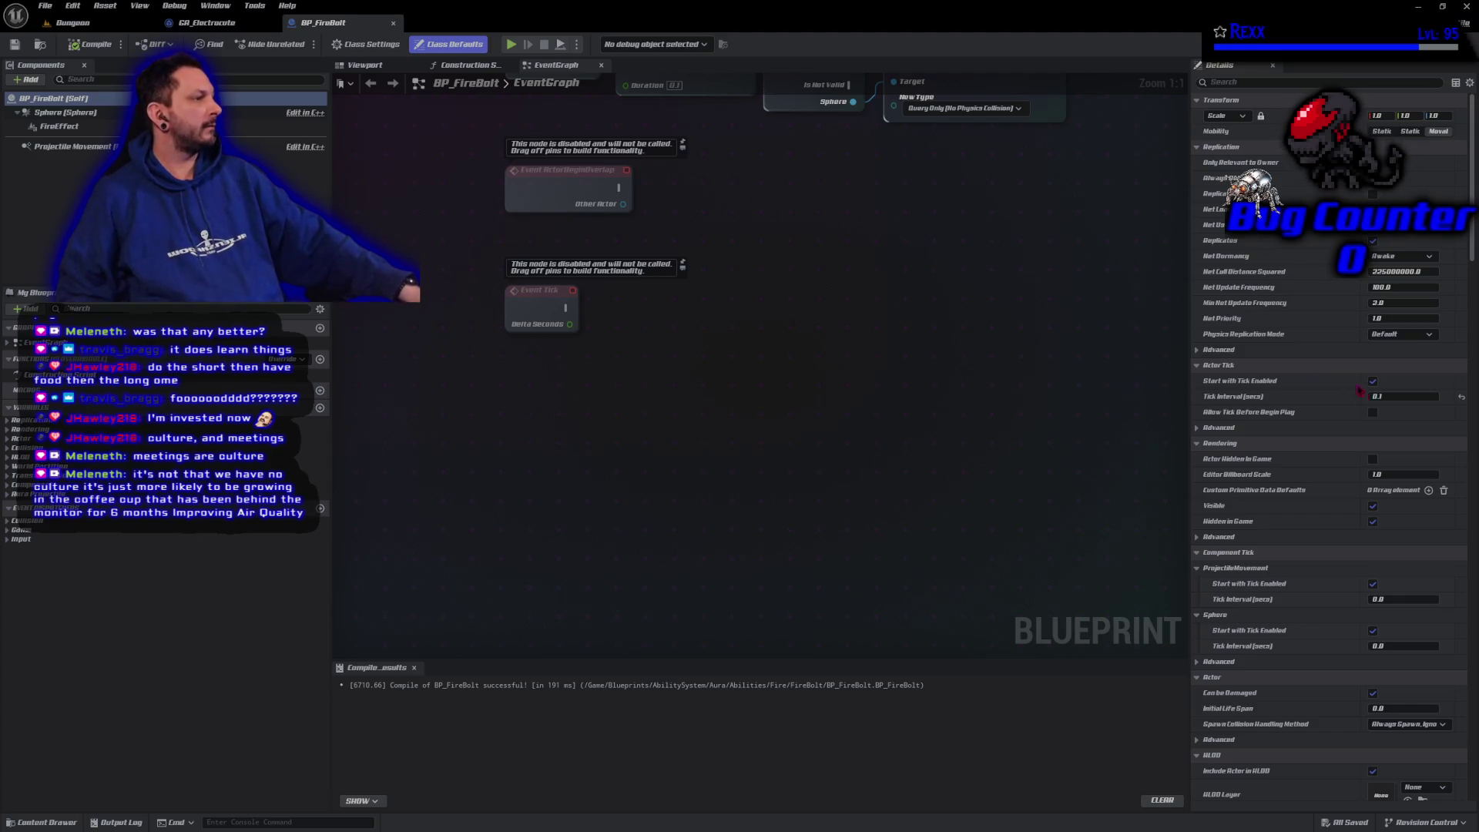
Change the Tick Interval to 0.2, then recompile and save BP_FireBolt
click(1391, 397)
text(0.2)
key(Return)
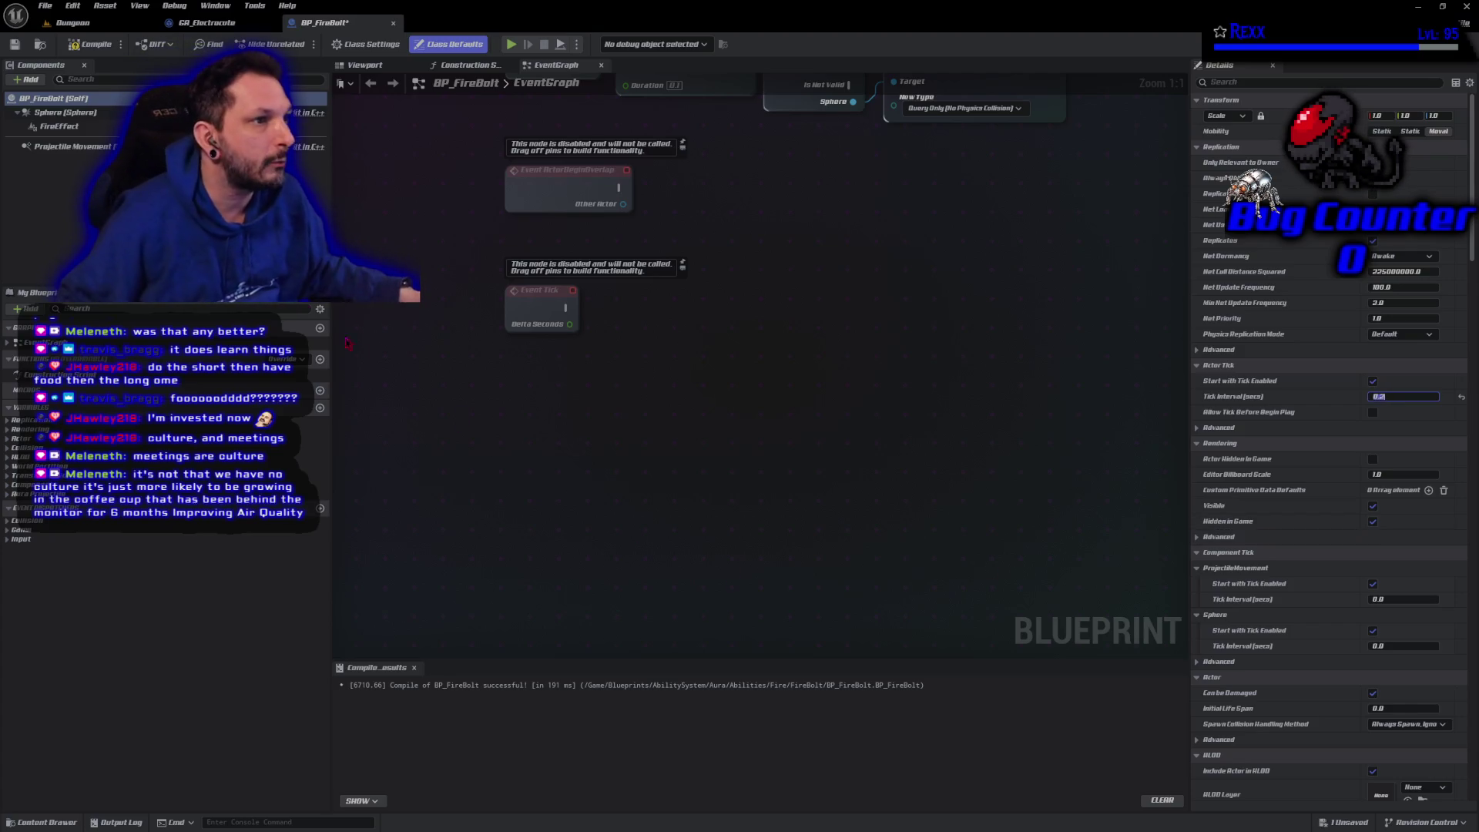
click(91, 44)
click(16, 45)
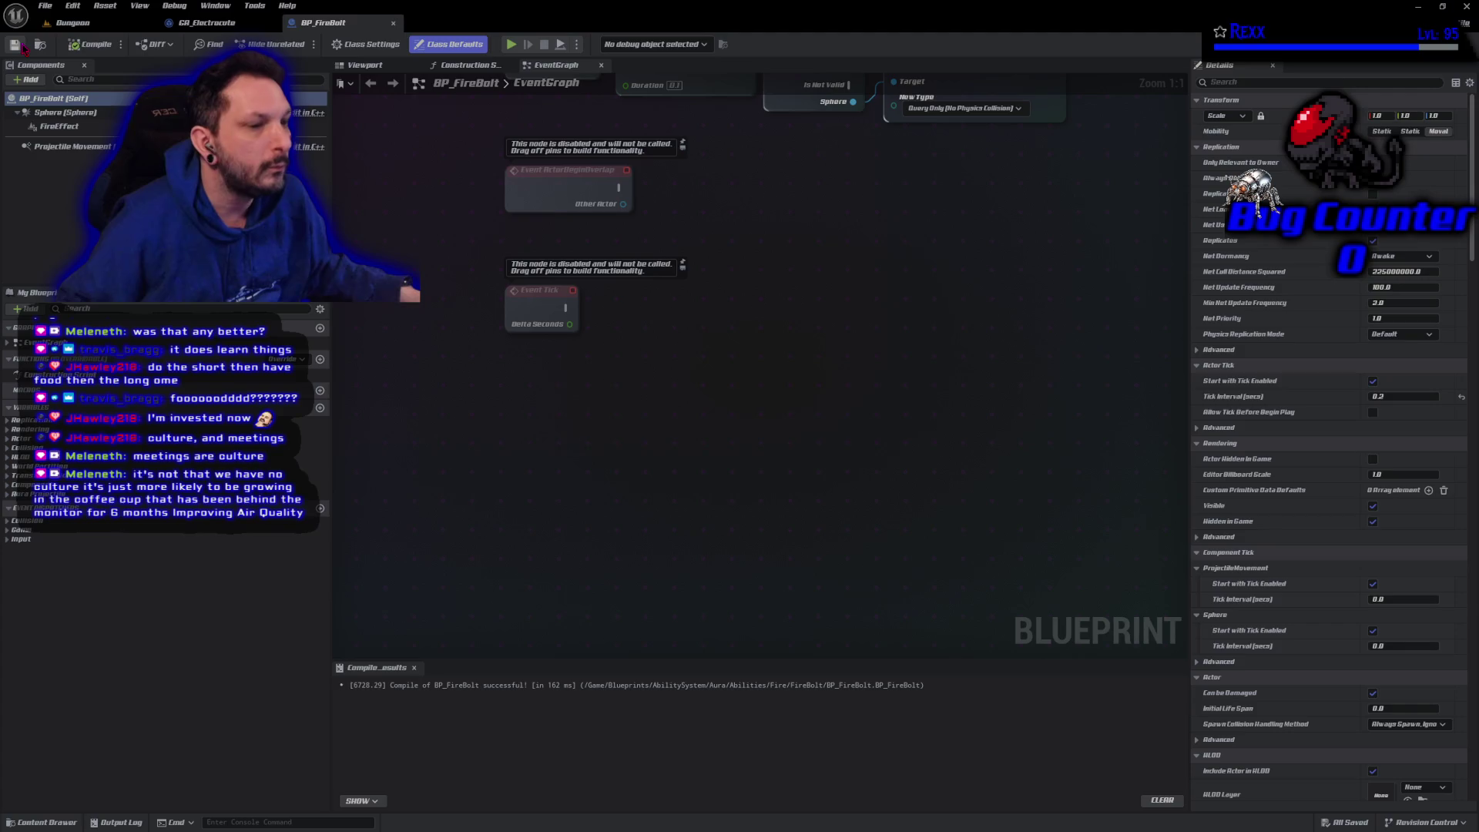
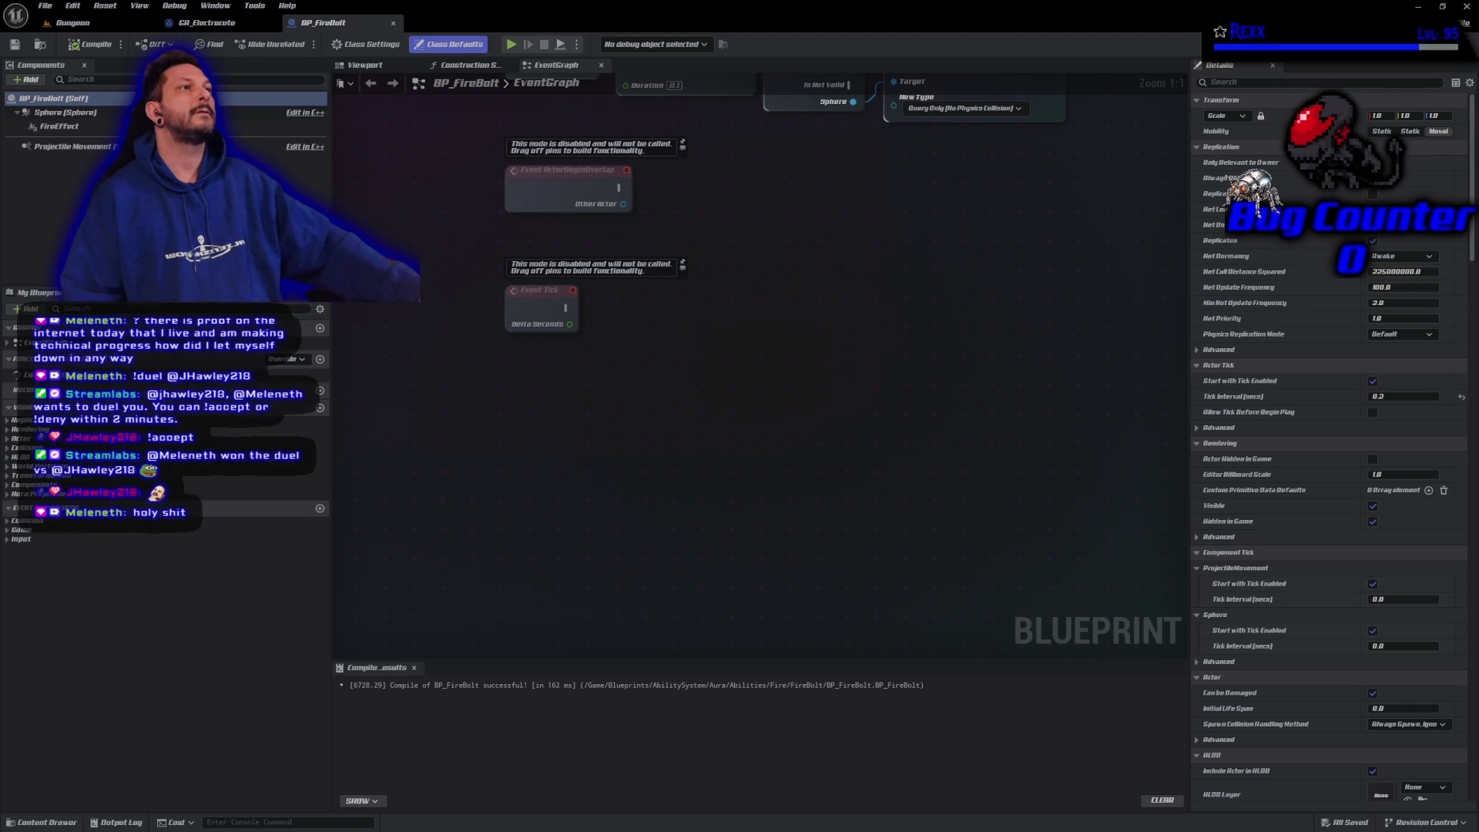
Add a Get Actor Location node to the BP_FireBolt event graph
right_click(543, 445)
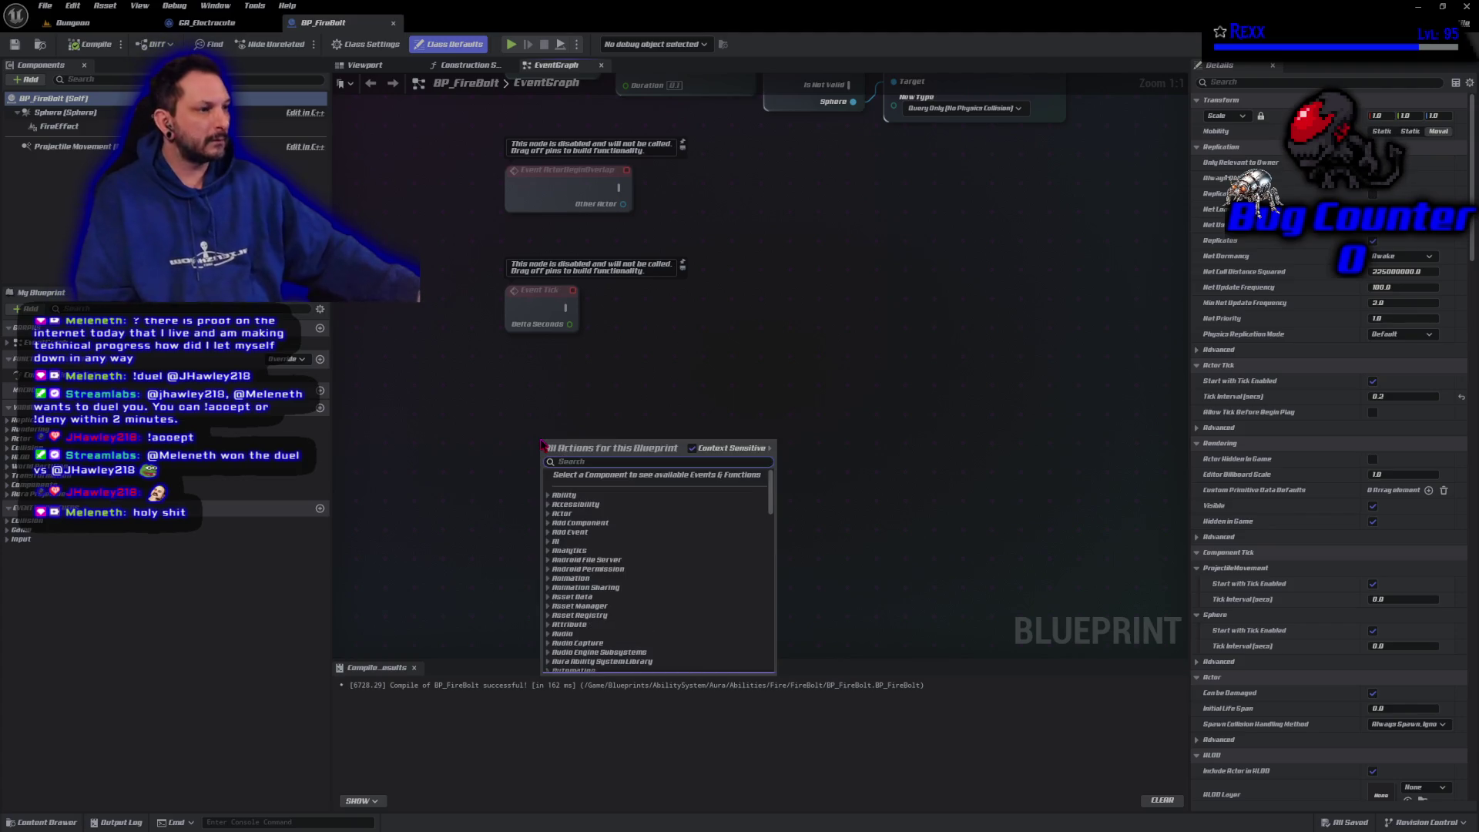
text(get actor location)
key(Return)
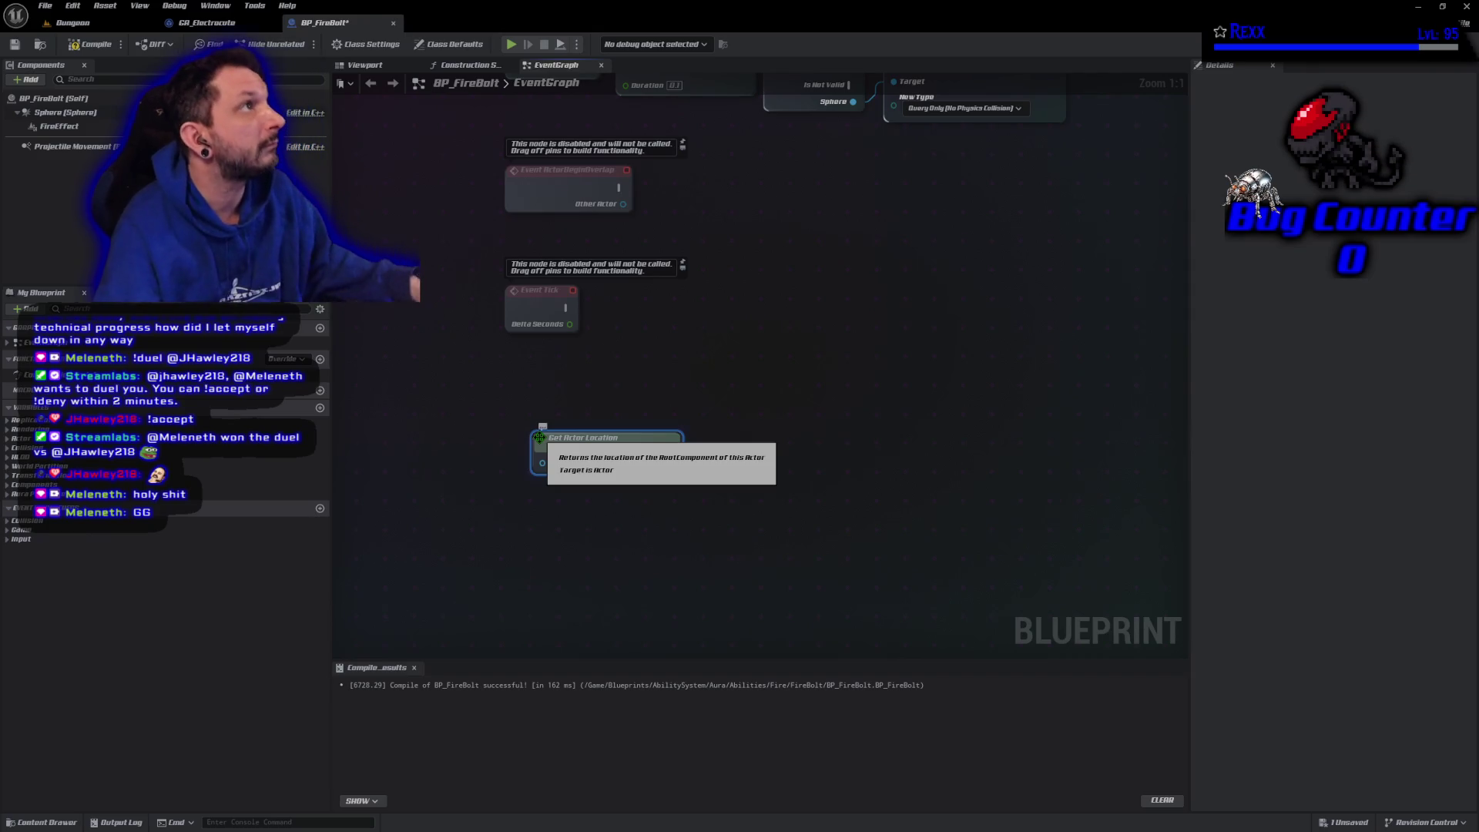
Promote Get Actor Location's return value to a new Vector variable
mouse_move(671, 461)
mouse_down()
mouse_move(727, 462)
mouse_move(729, 447)
mouse_up()
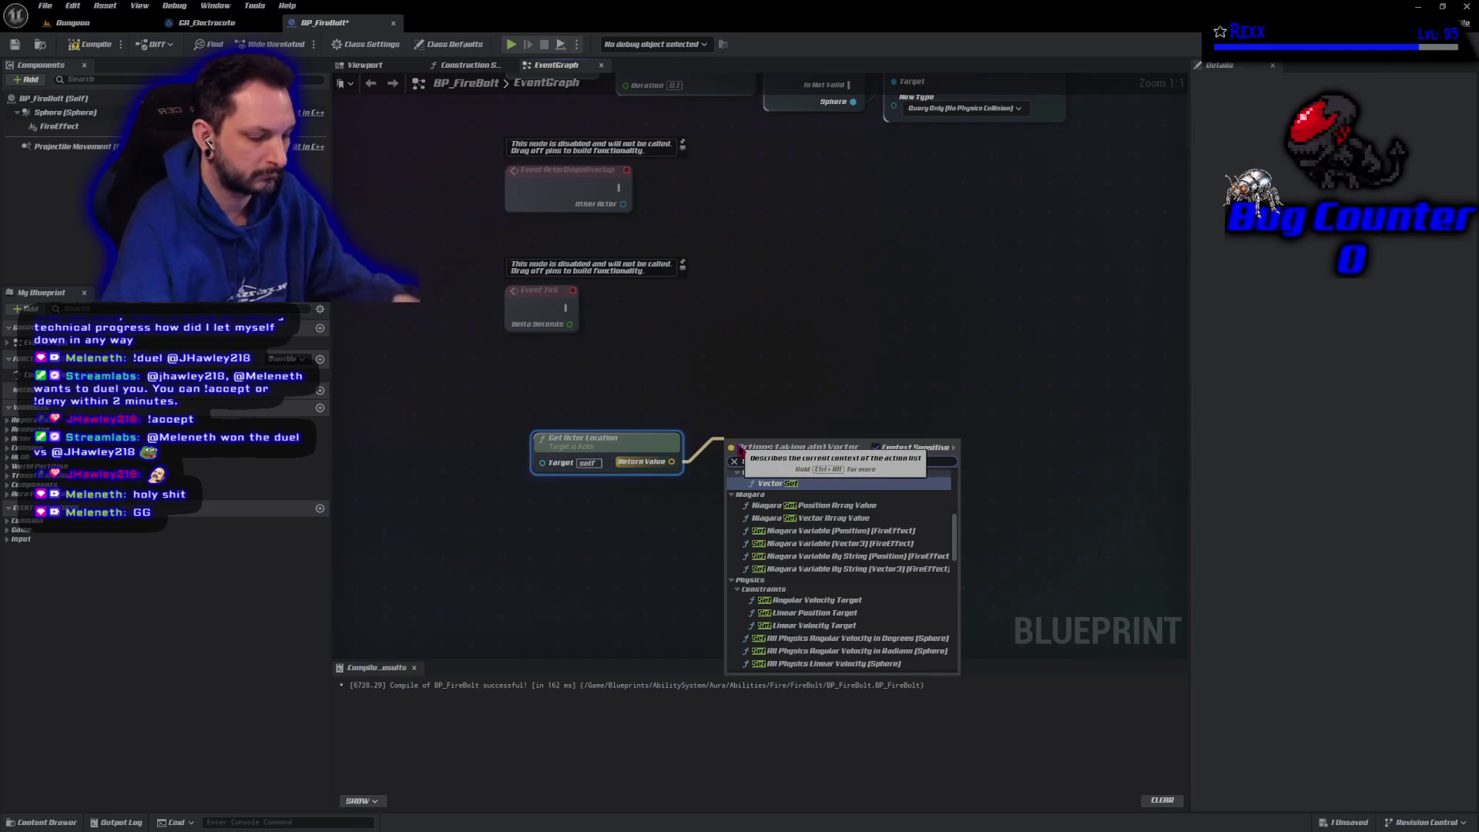
text(loc)
key(Up)
key(Up)
key(Up)
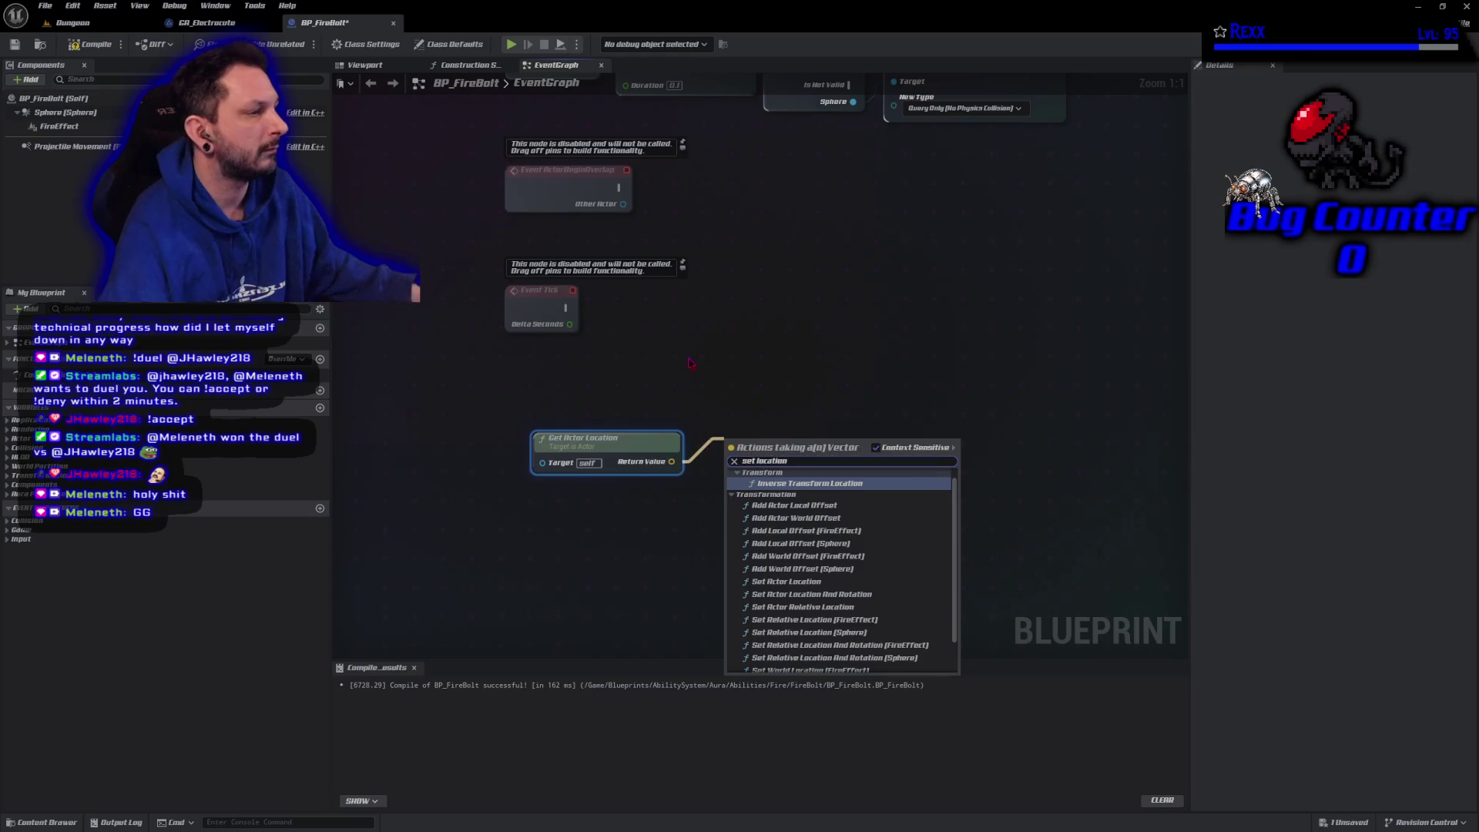
click(714, 372)
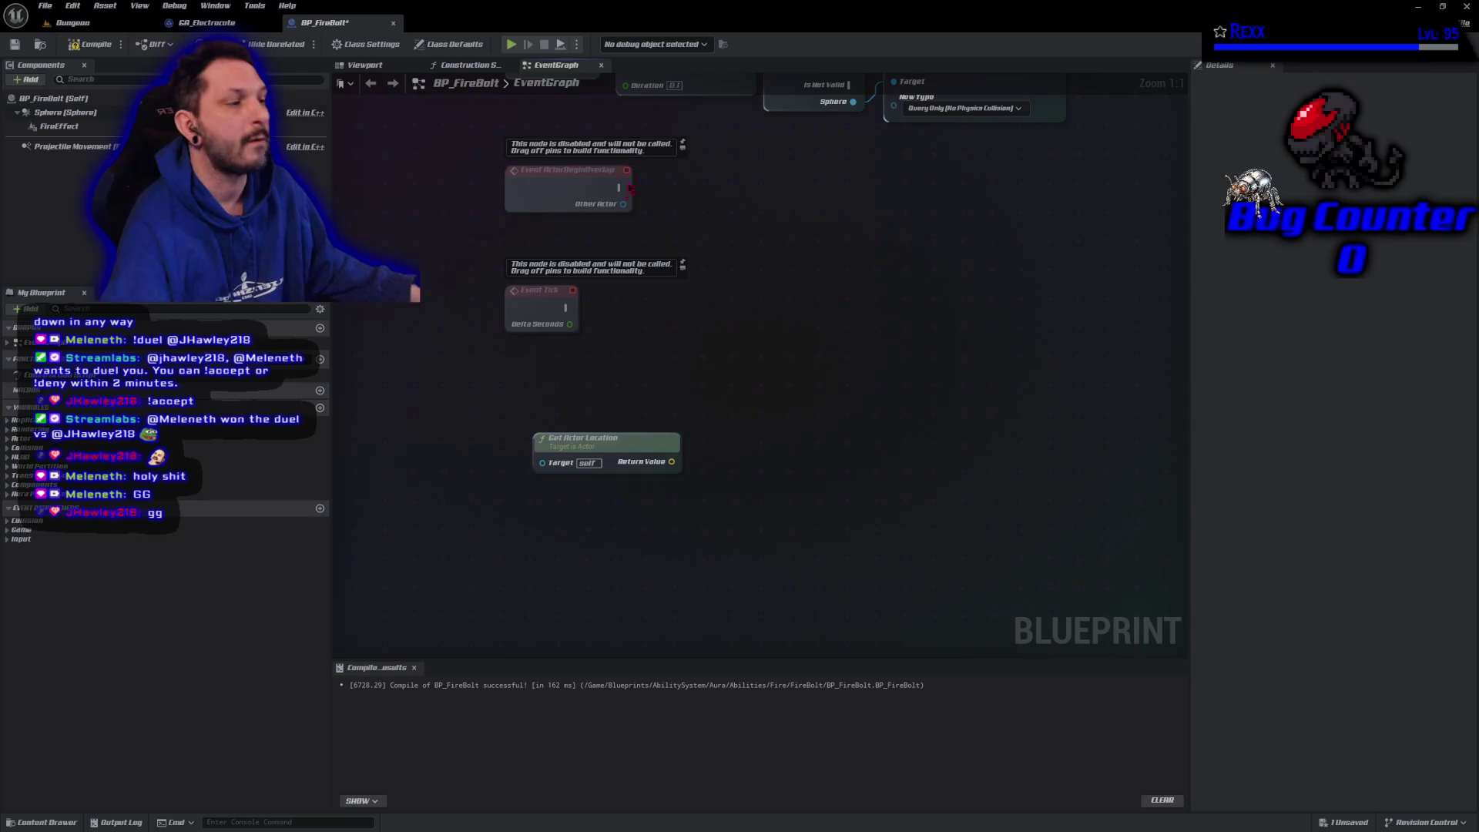
drag(672, 462, 694, 454)
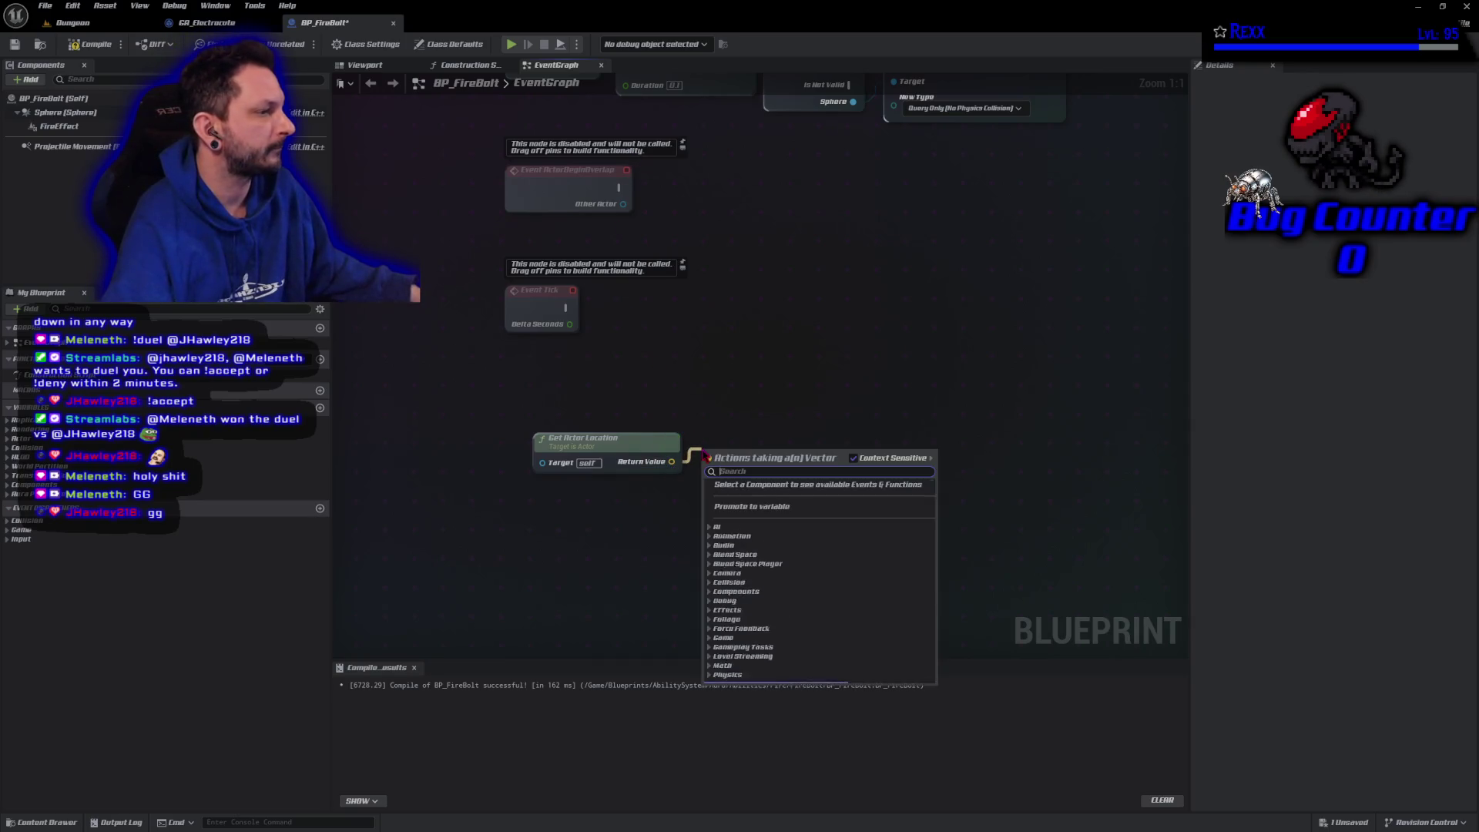
click(741, 508)
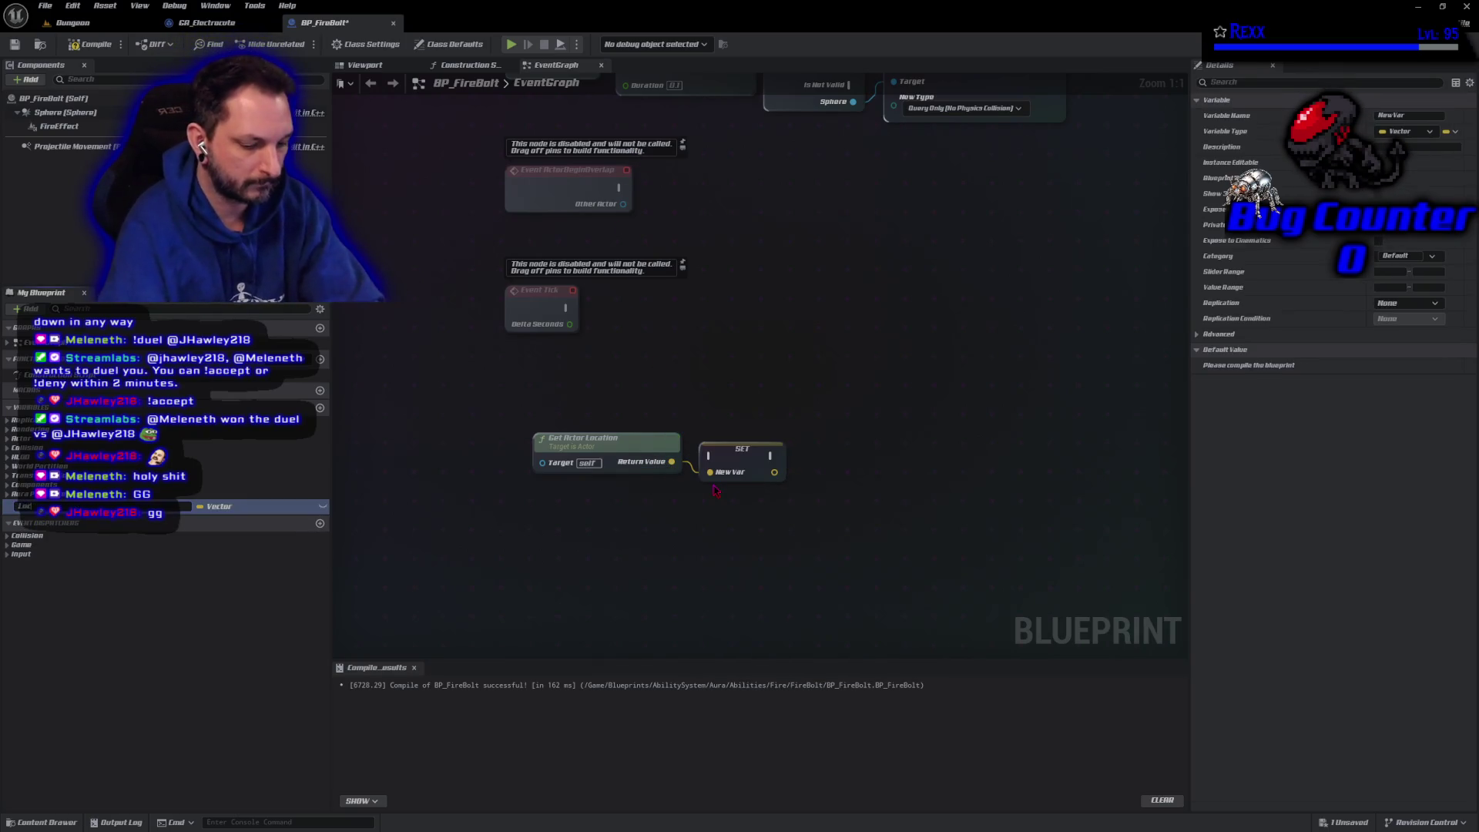
Name the promoted variable LocationThisFrame, save, and move its setter up
text(ationThis)
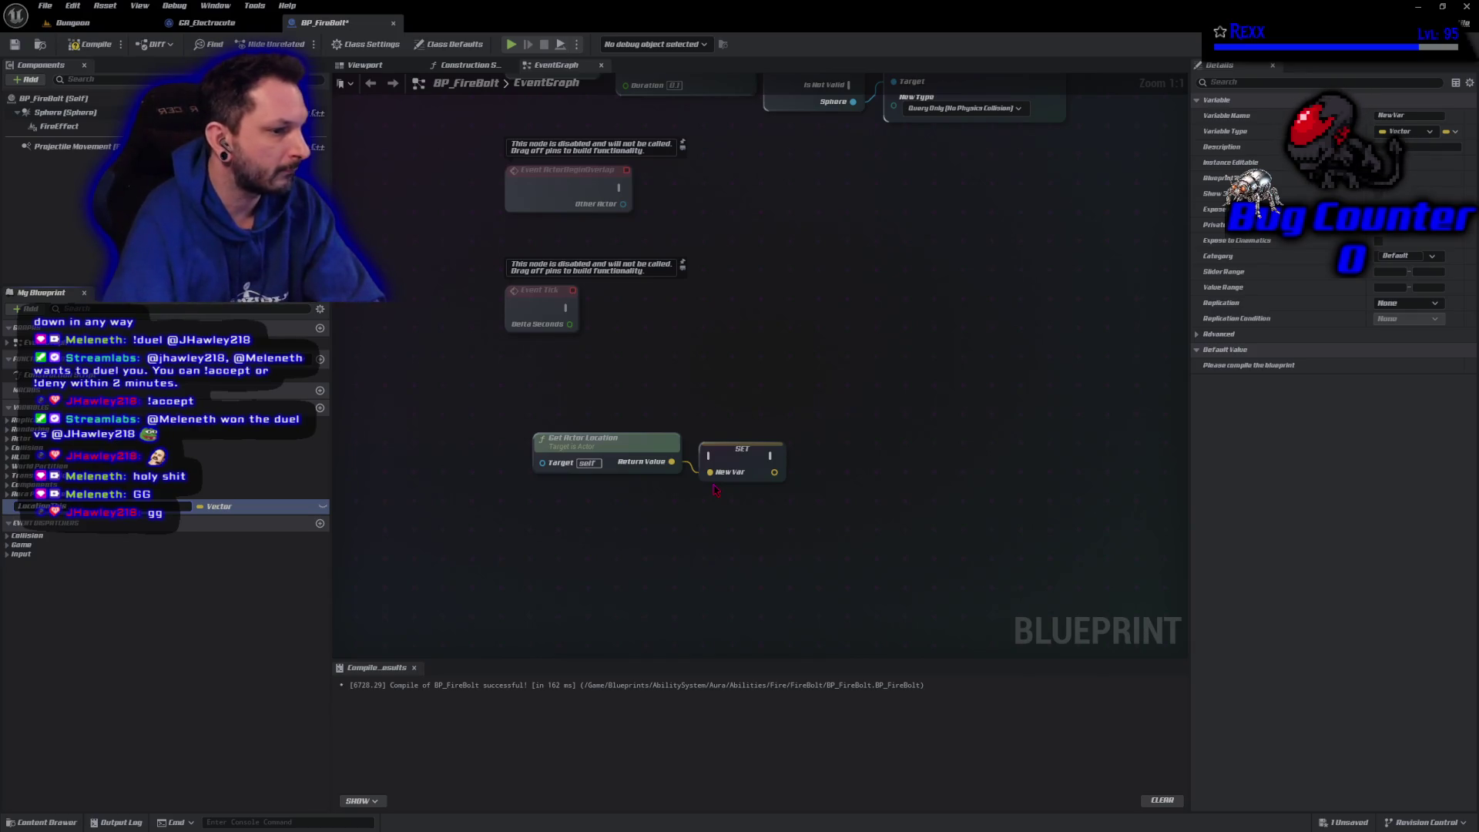
text(Frame)
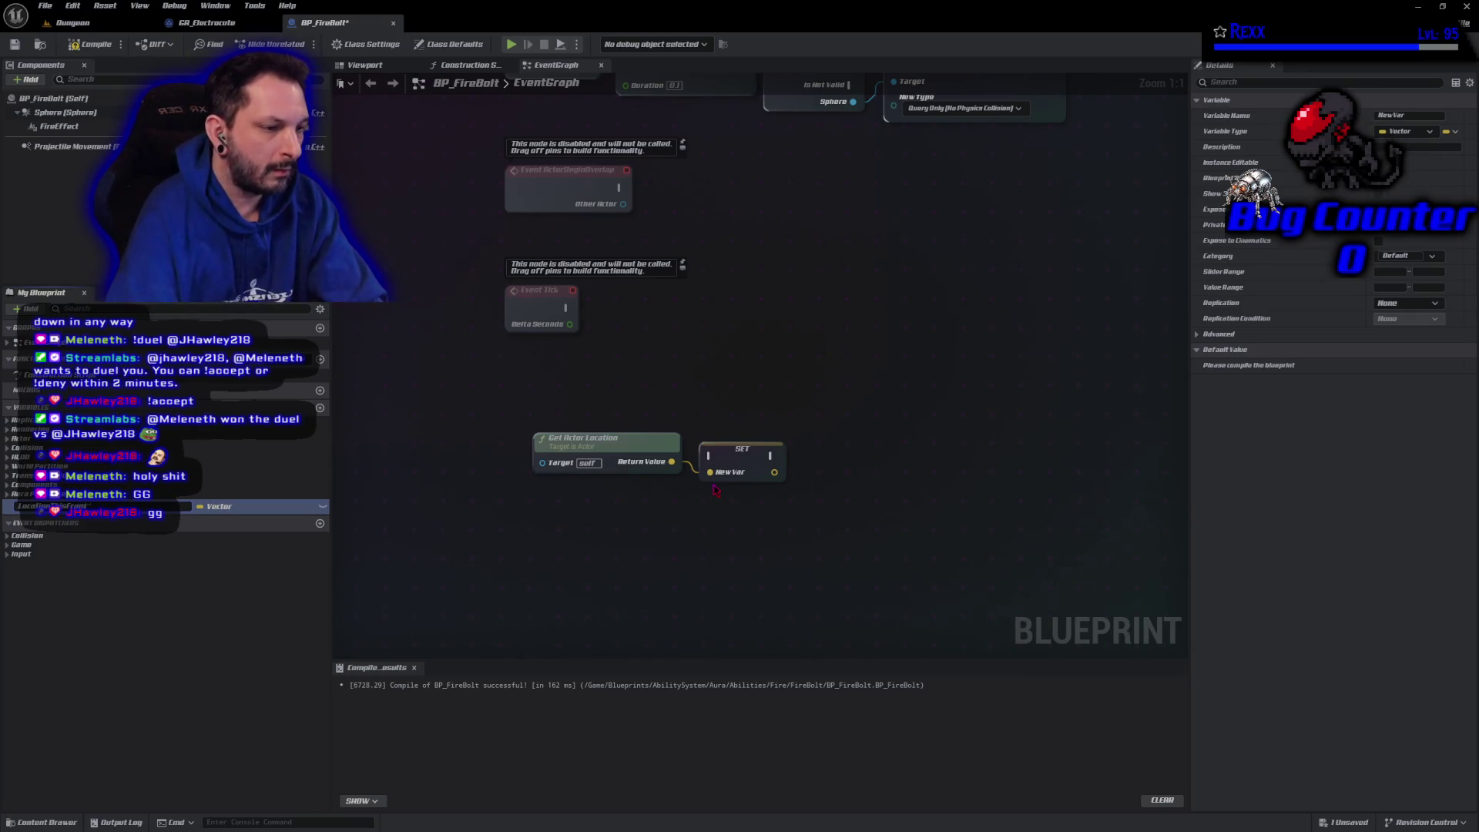
key(Return)
key(ctrl+s)
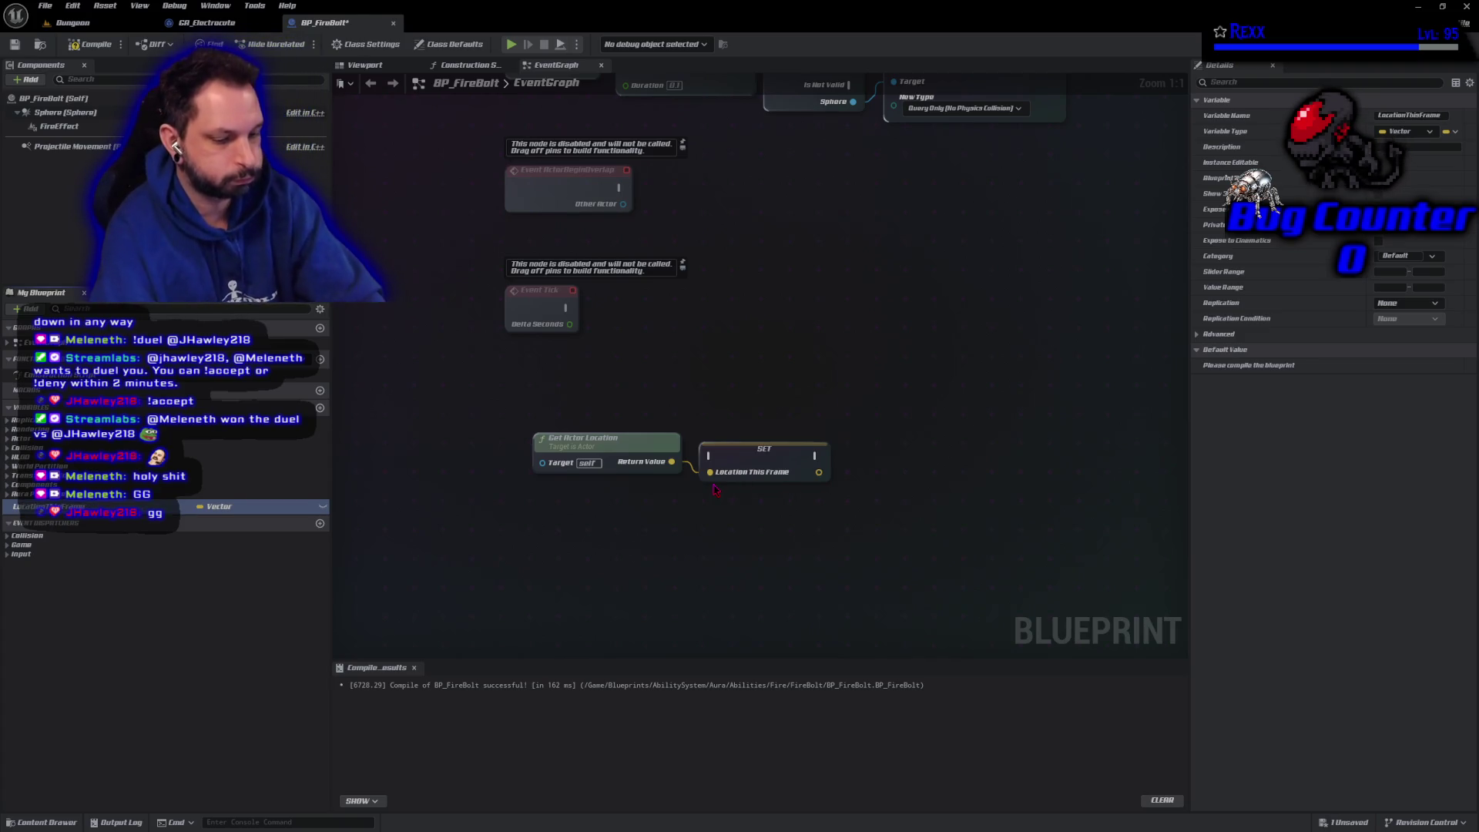
drag(740, 460, 749, 424)
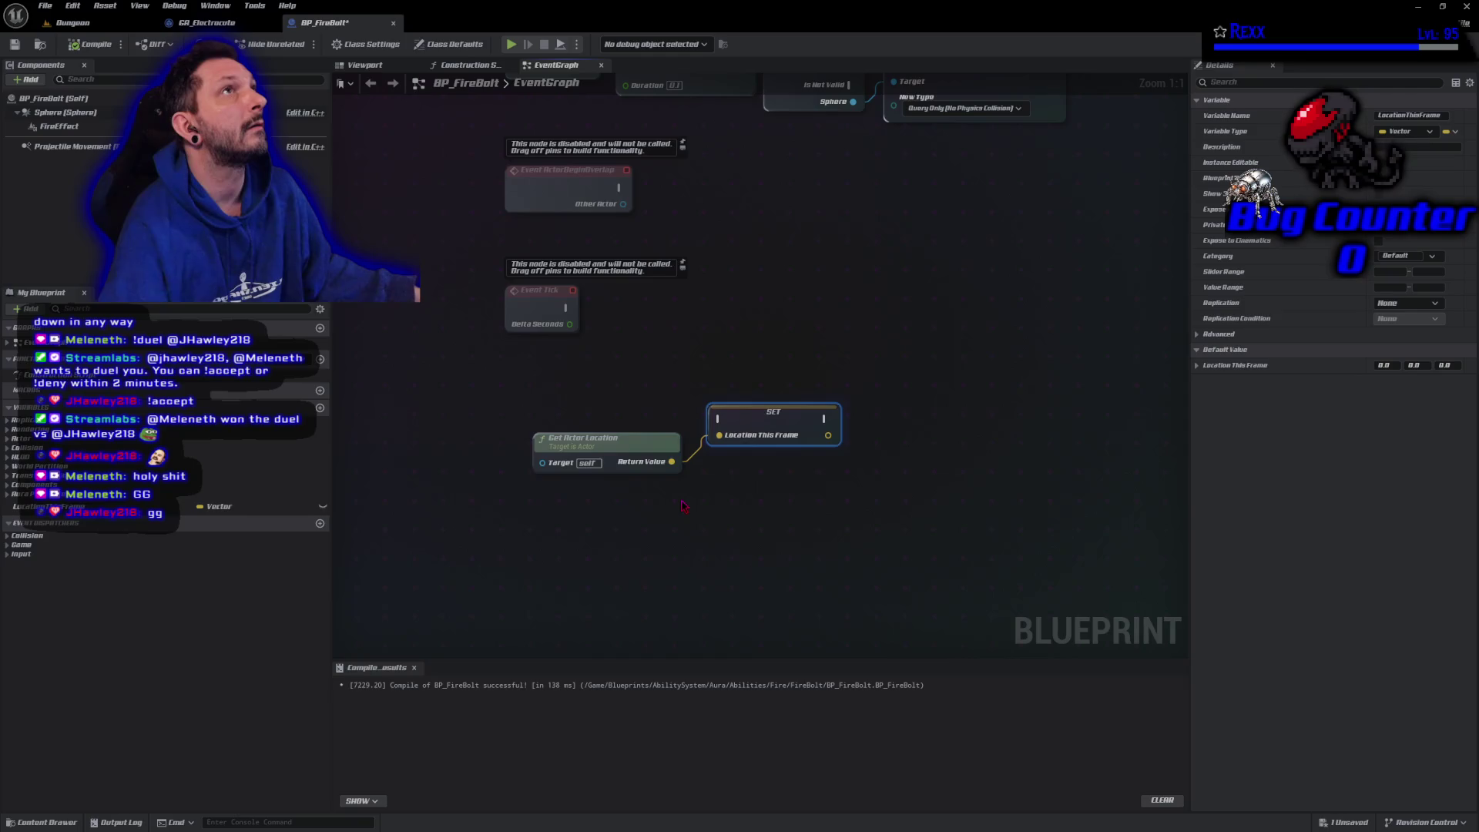
Promote the location again as LocationLastFrame, compile, and place the This Frame setter after it
drag(671, 462, 698, 487)
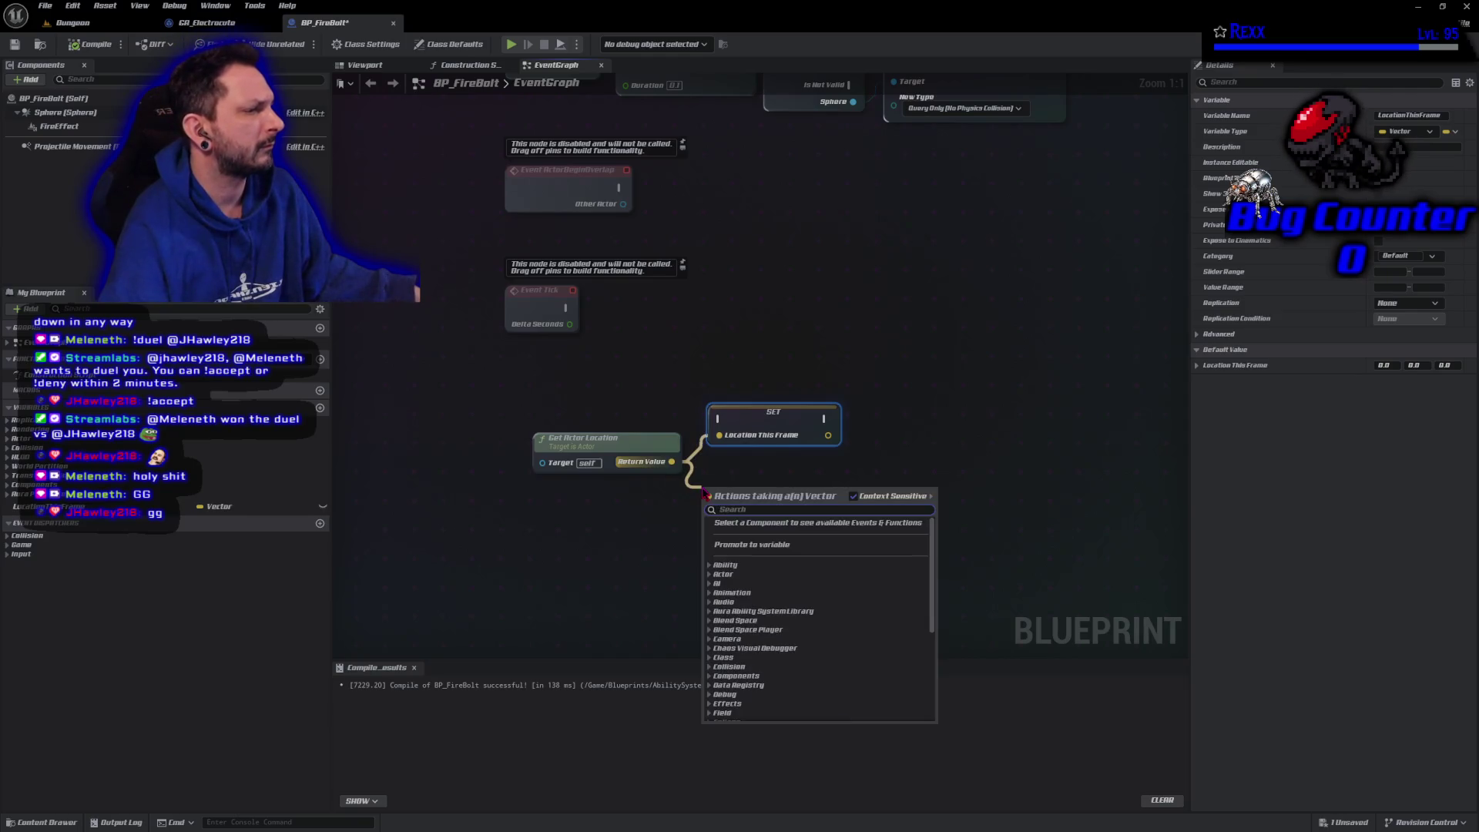
key(Escape)
click(744, 545)
text(Location)
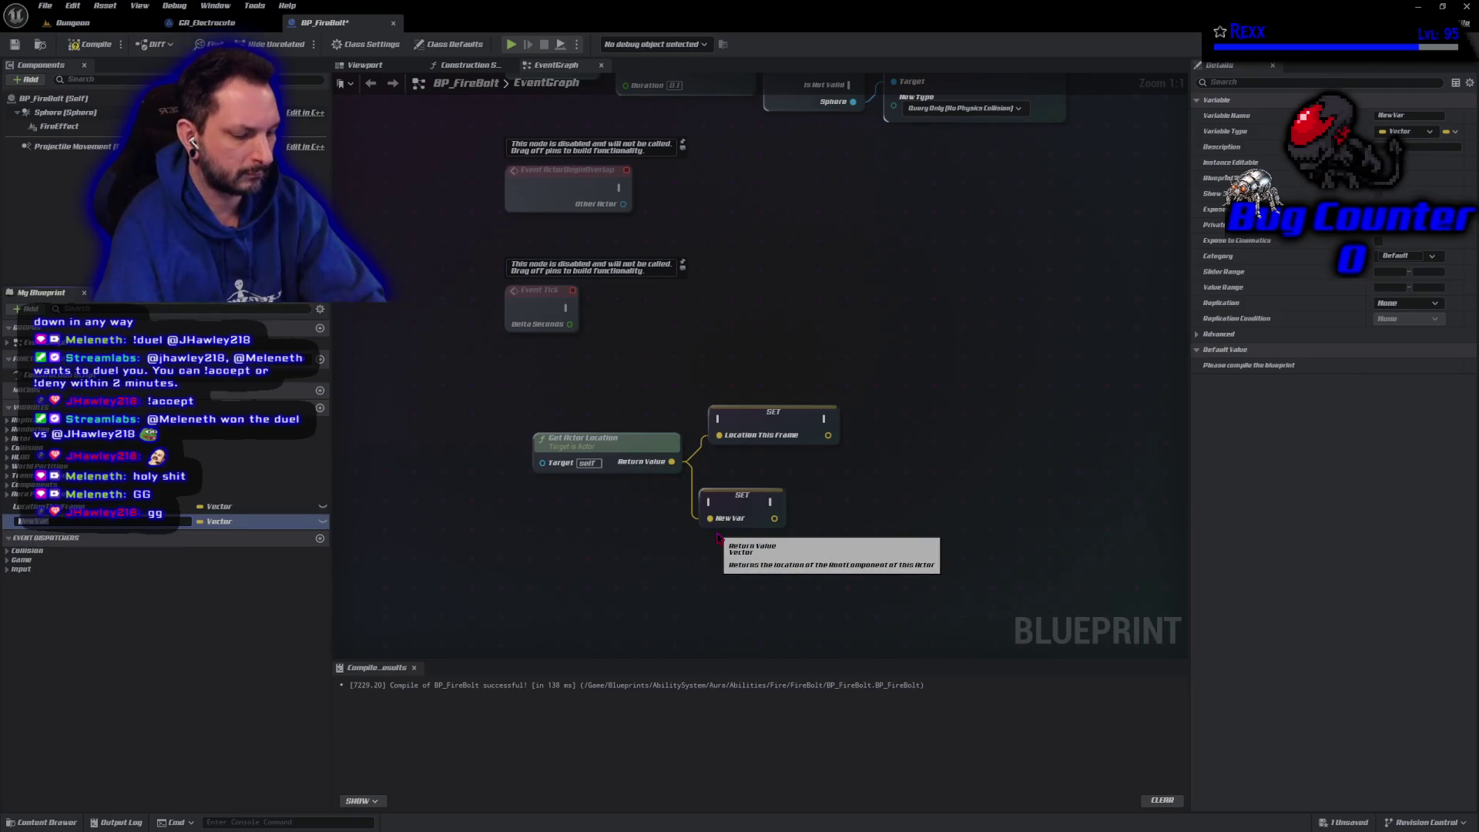
text(LastFrame)
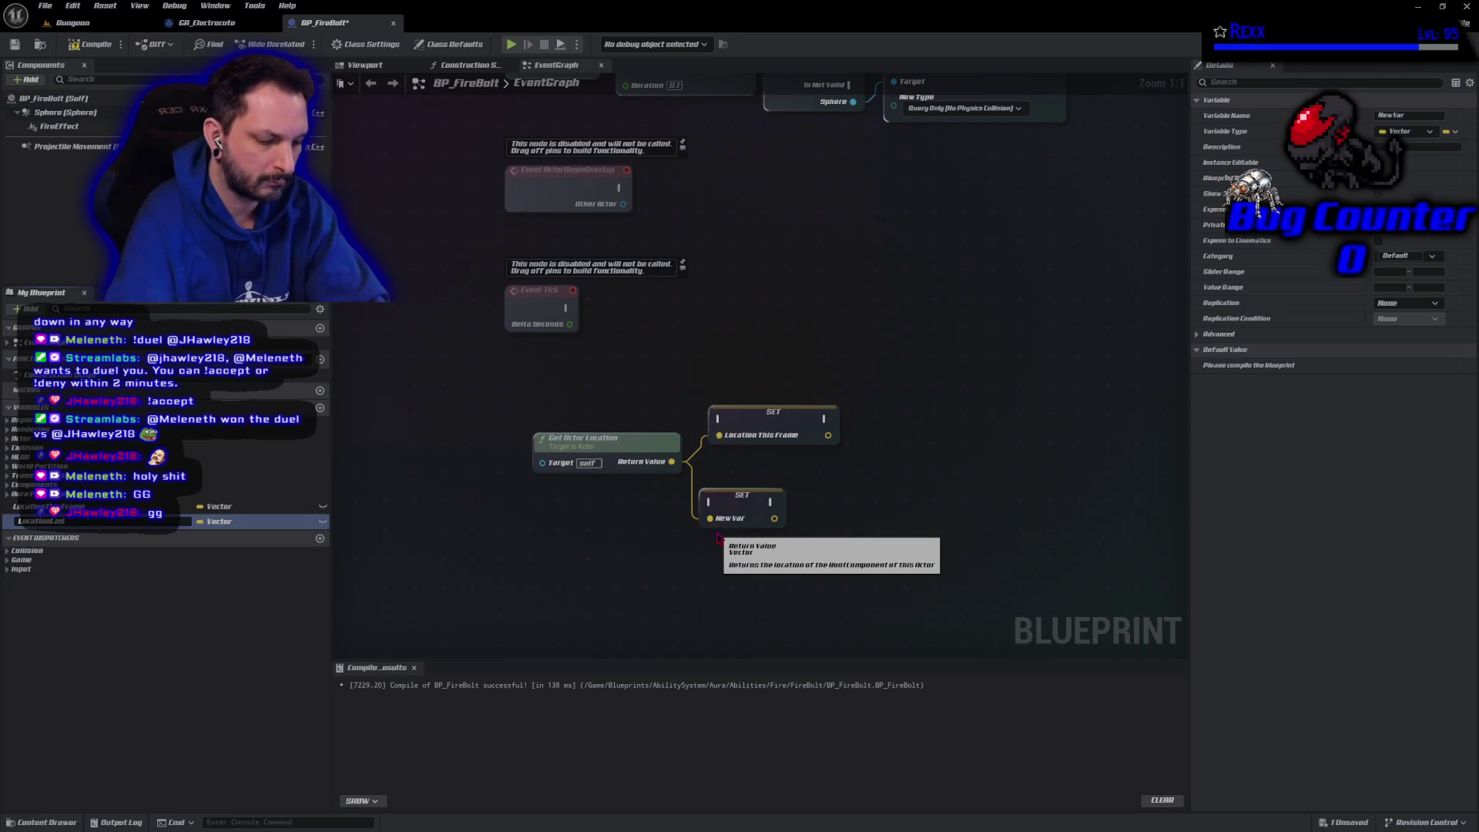
key(Return)
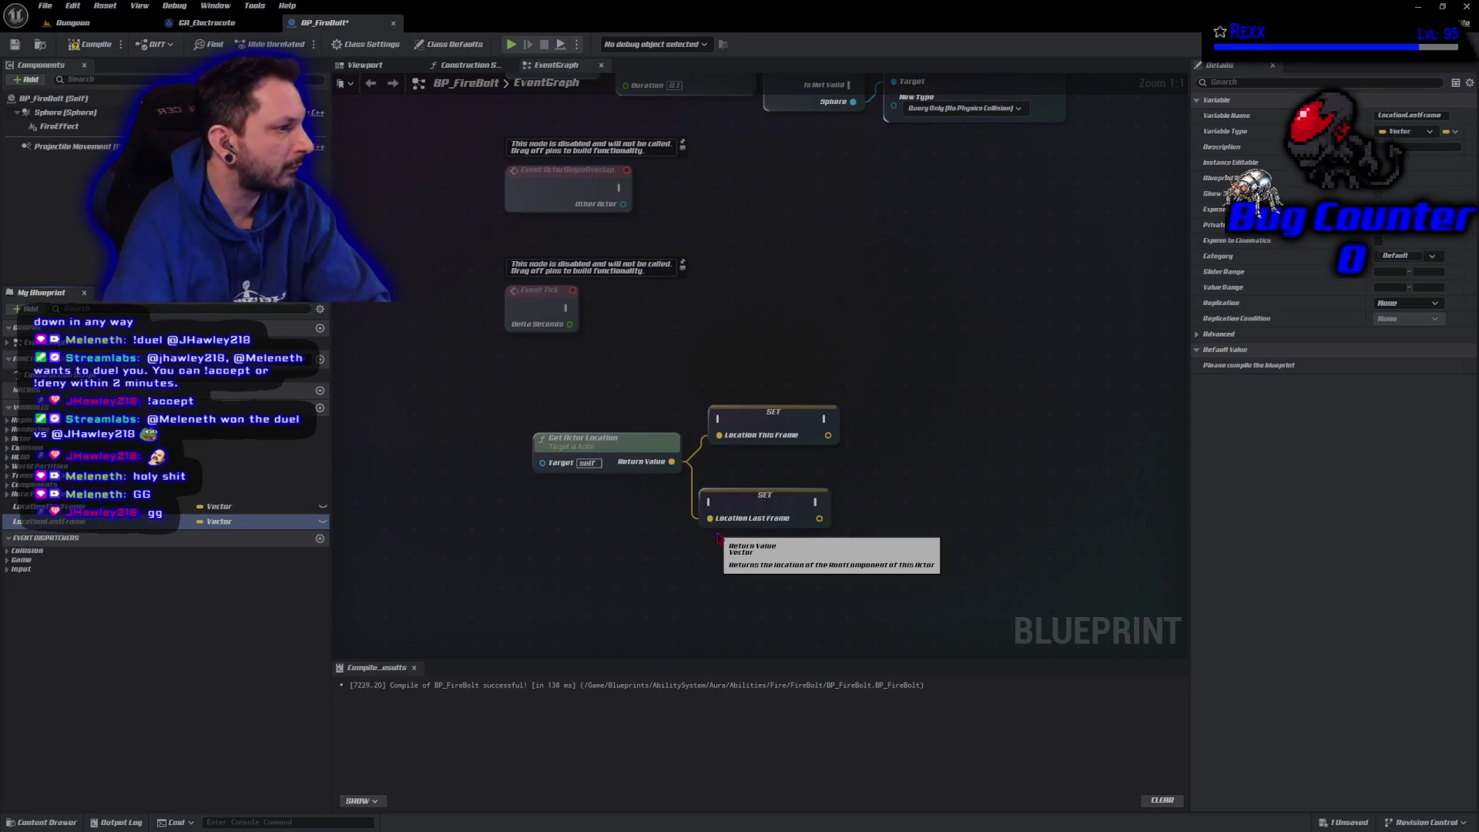
click(91, 44)
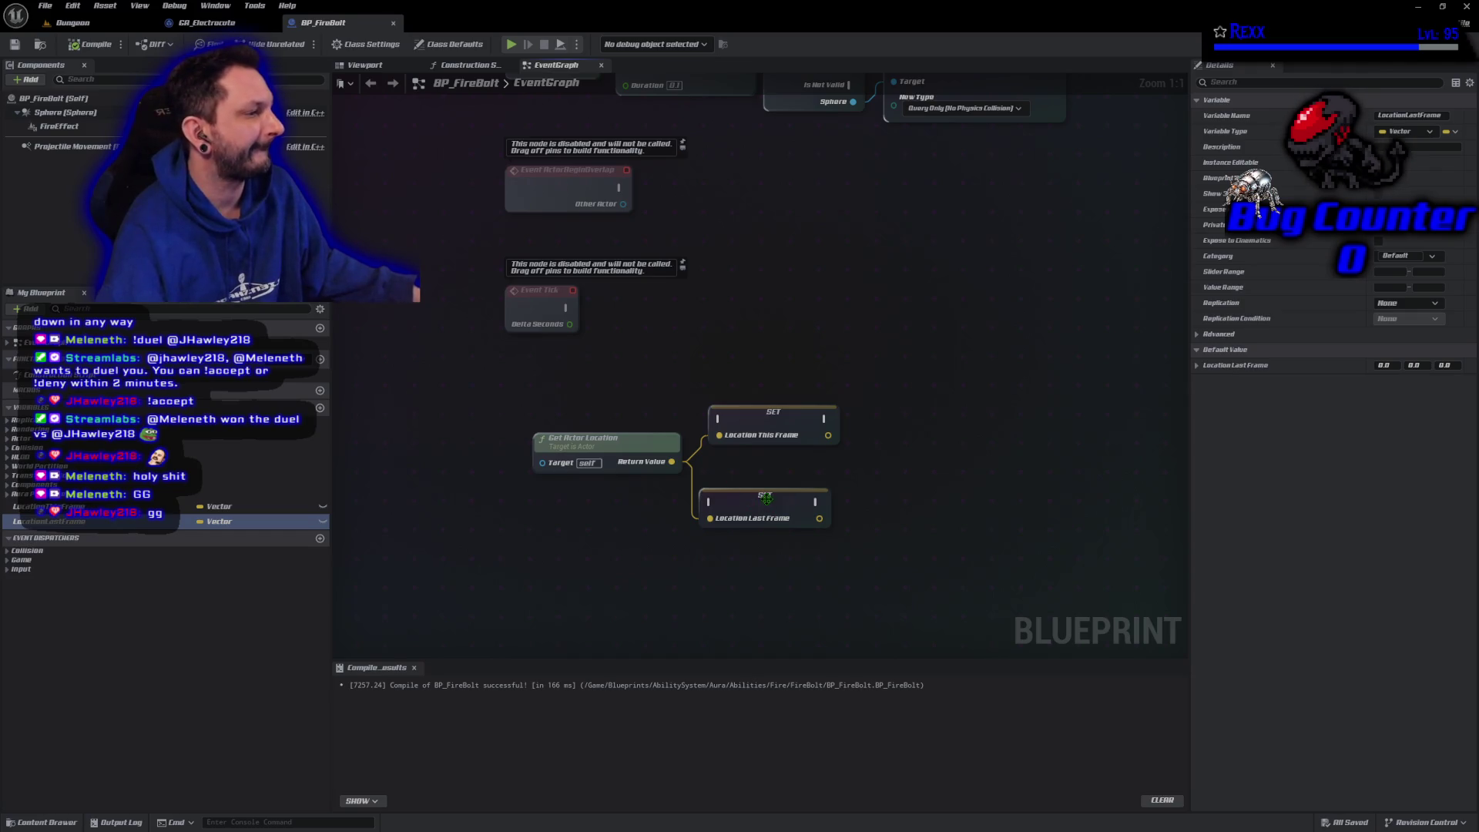
mouse_move(759, 423)
mouse_down()
mouse_move(899, 506)
mouse_move(847, 502)
mouse_move(803, 551)
mouse_move(782, 406)
mouse_up()
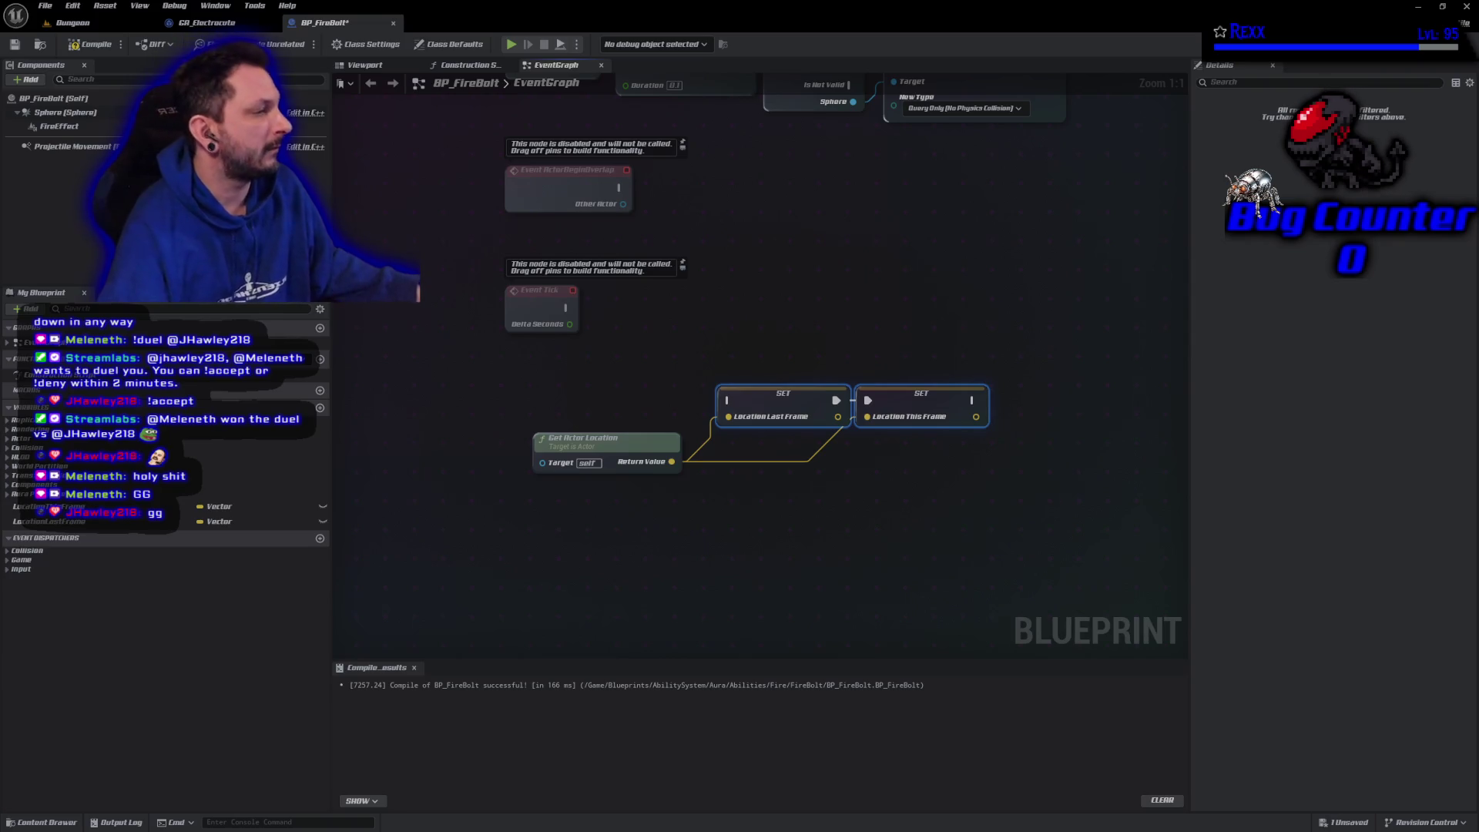
Place a LocationThisFrame getter beside the two SET nodes
click(71, 524)
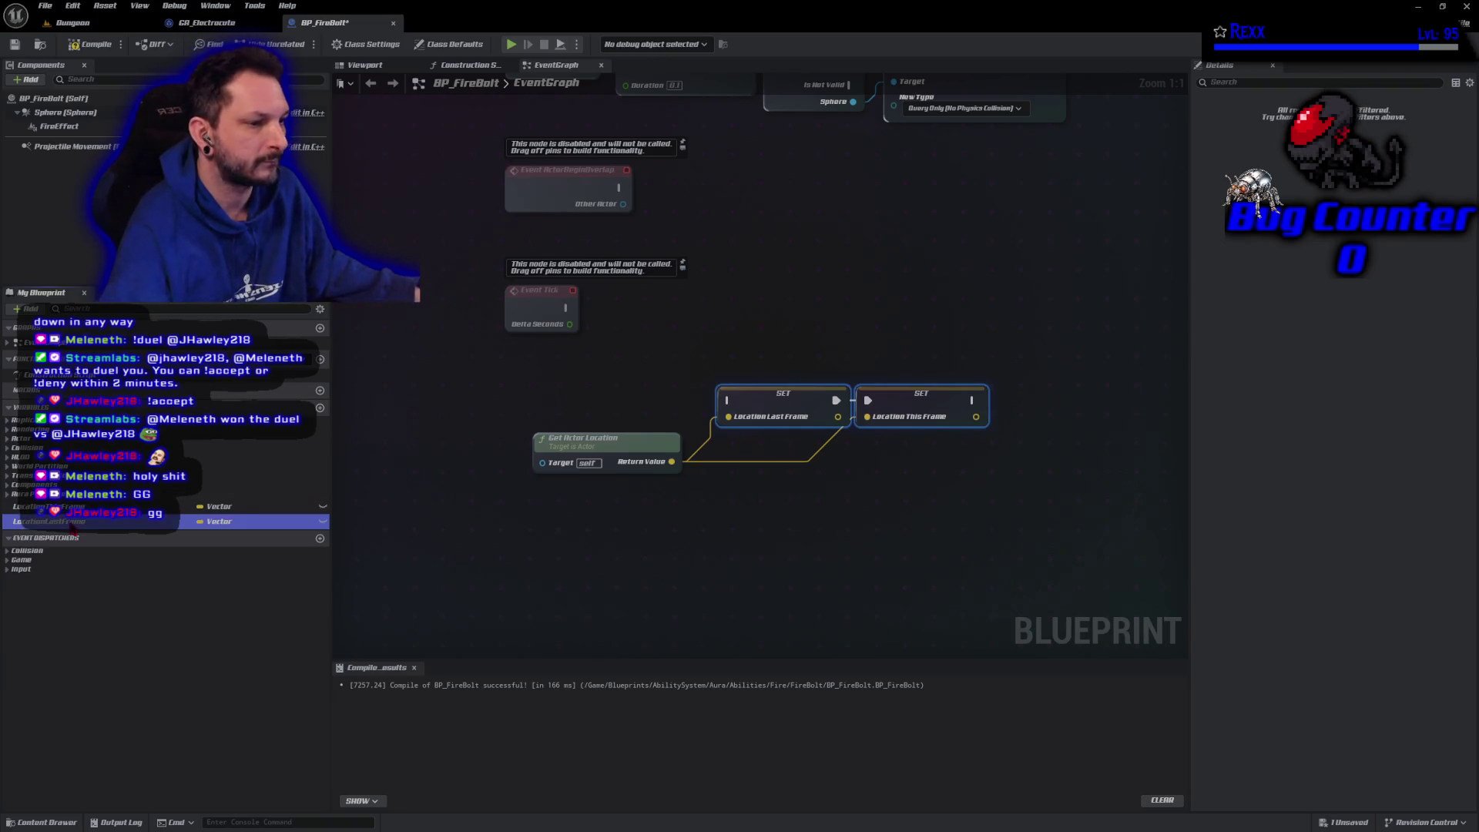
mouse_move(69, 507)
mouse_down()
mouse_move(714, 428)
mouse_move(609, 424)
mouse_up()
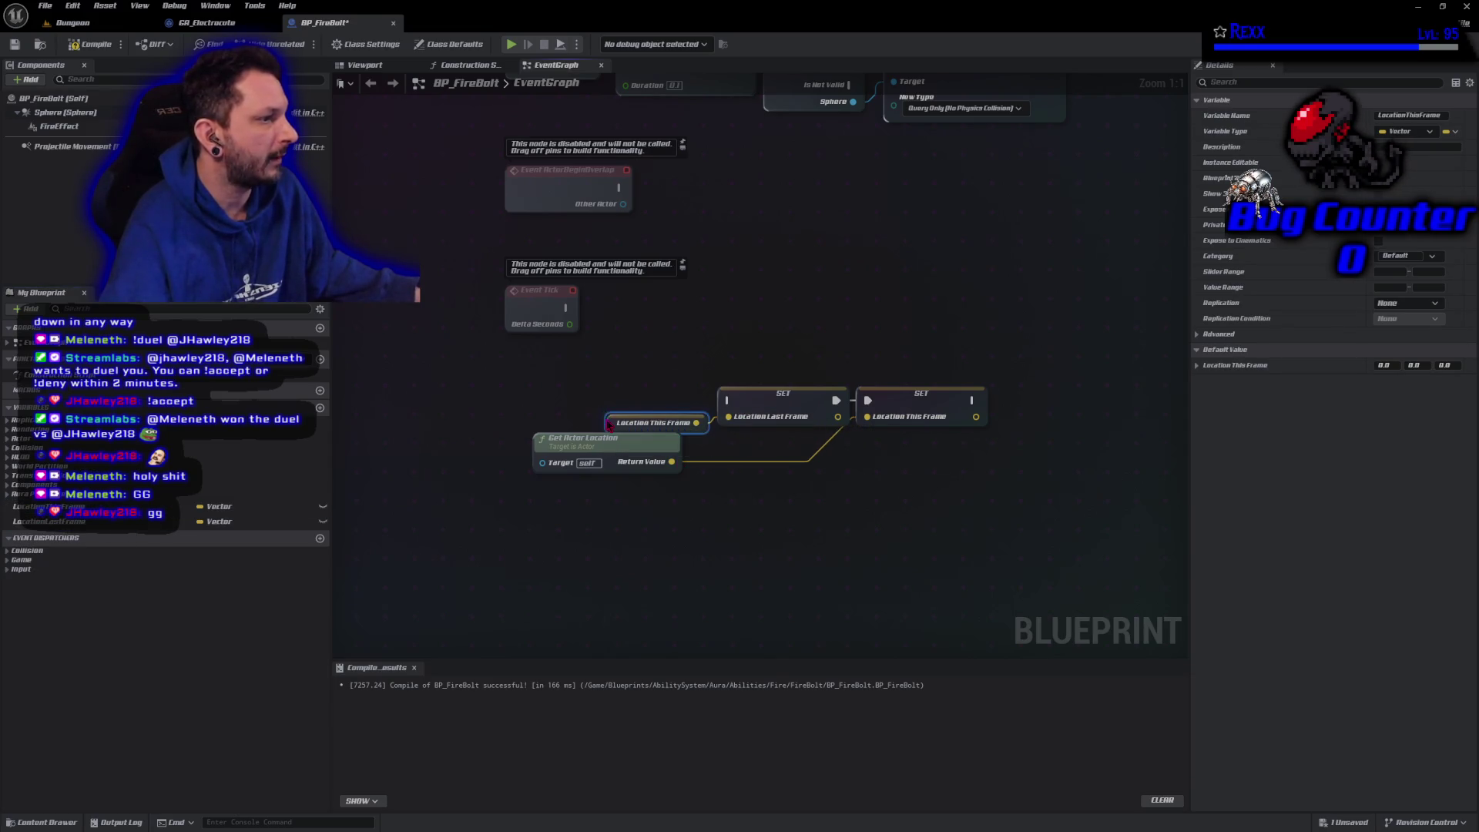
mouse_move(665, 346)
mouse_down()
mouse_move(978, 420)
mouse_move(967, 444)
mouse_move(883, 473)
mouse_move(993, 432)
mouse_up()
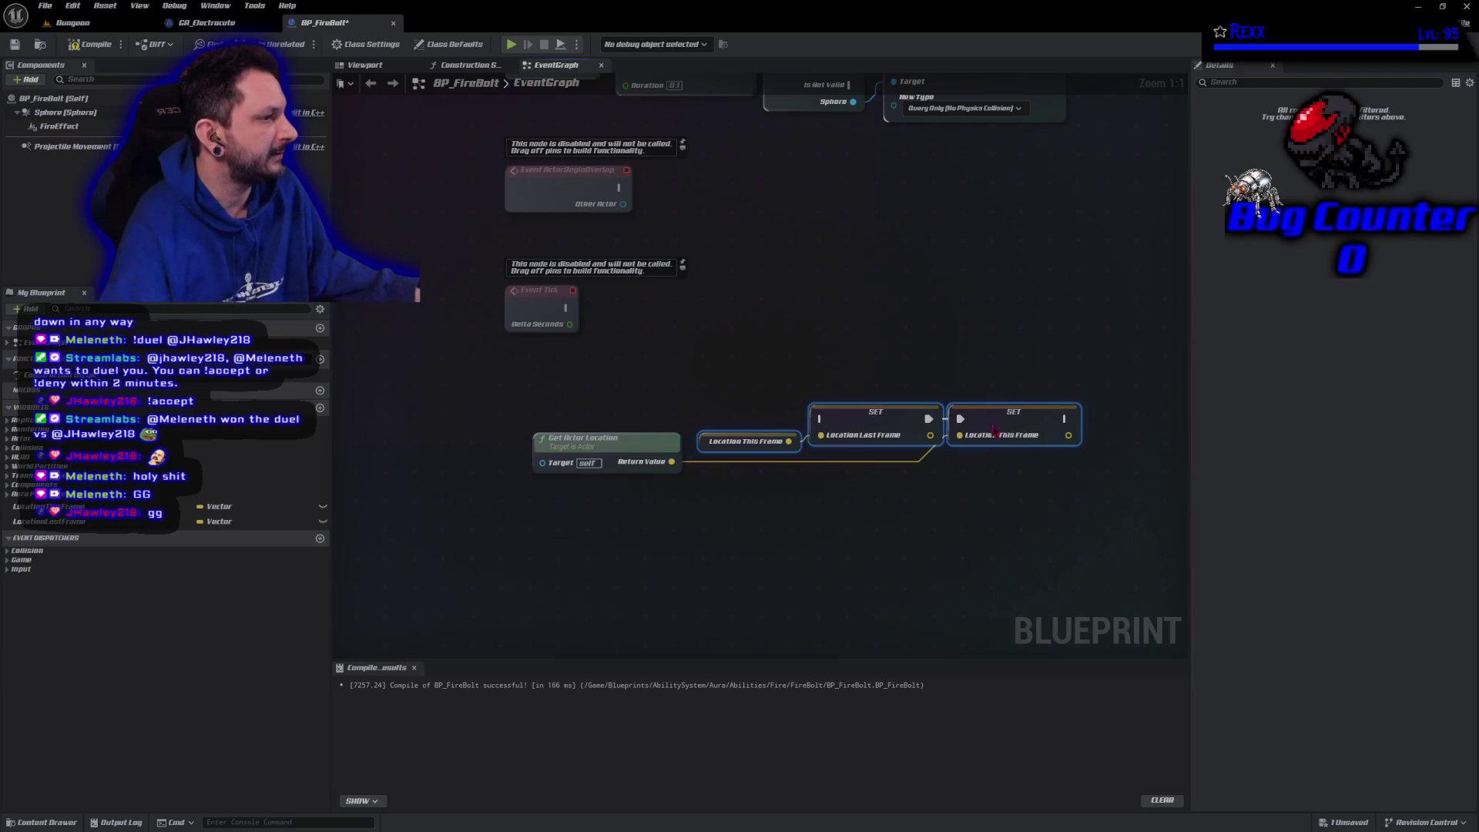
Add a reroute knot on the actor location wire, straighten it under the setter, and compile
double_click(913, 456)
drag(913, 455, 922, 465)
drag(1006, 429, 1029, 434)
drag(922, 464, 941, 465)
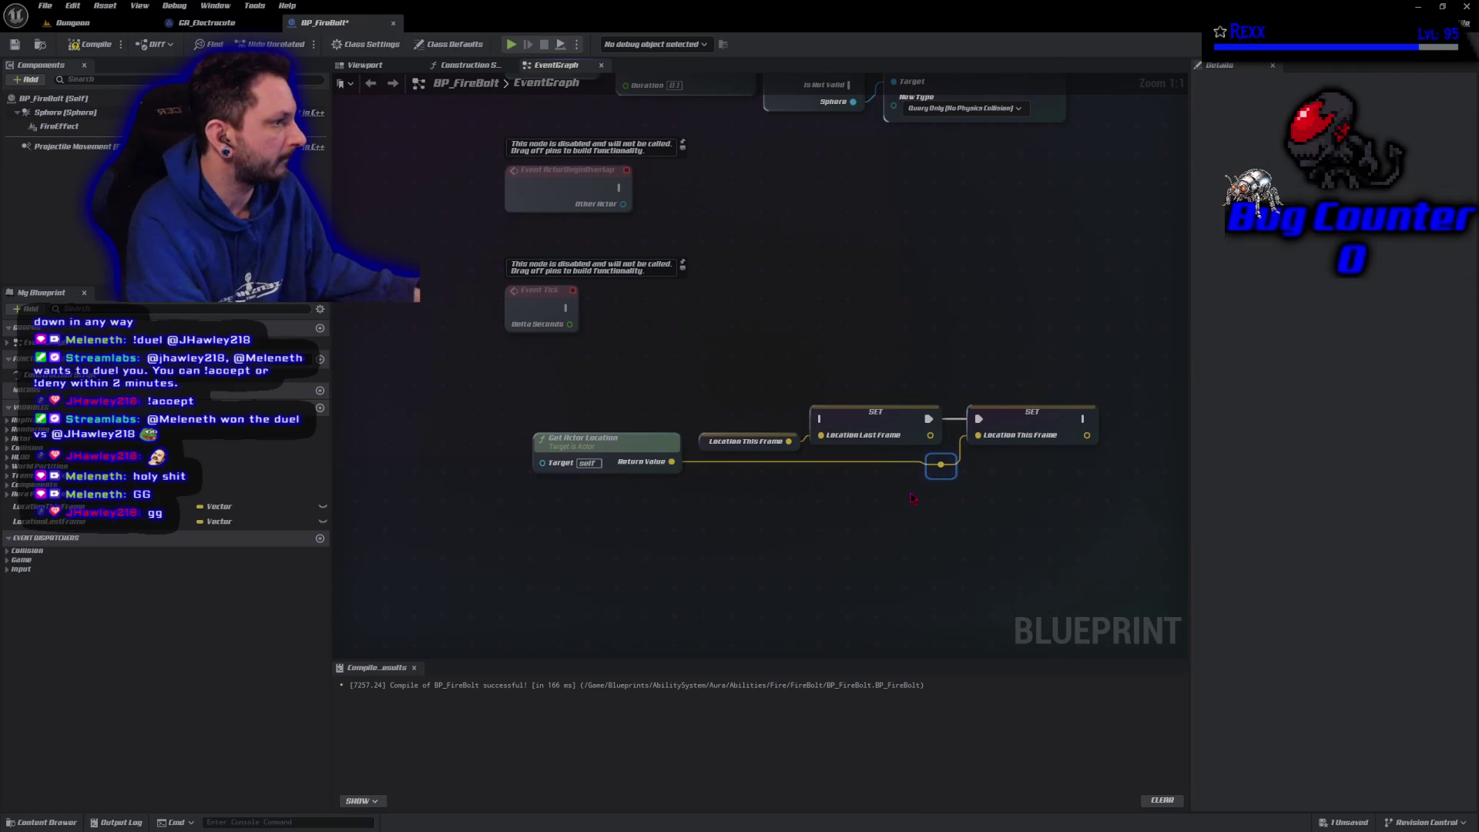
ctrl+click(636, 467)
key(q)
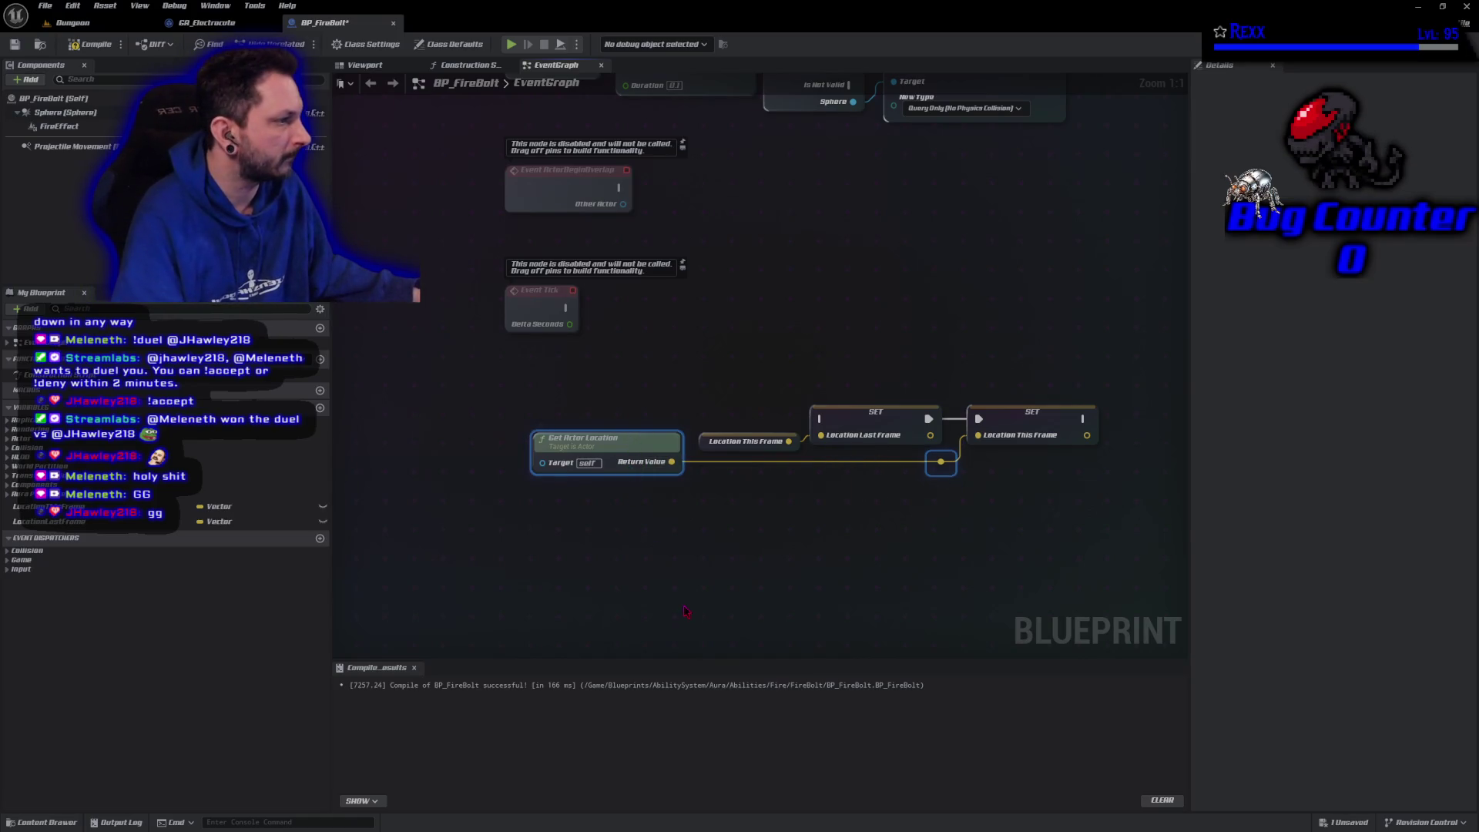
click(686, 610)
click(90, 45)
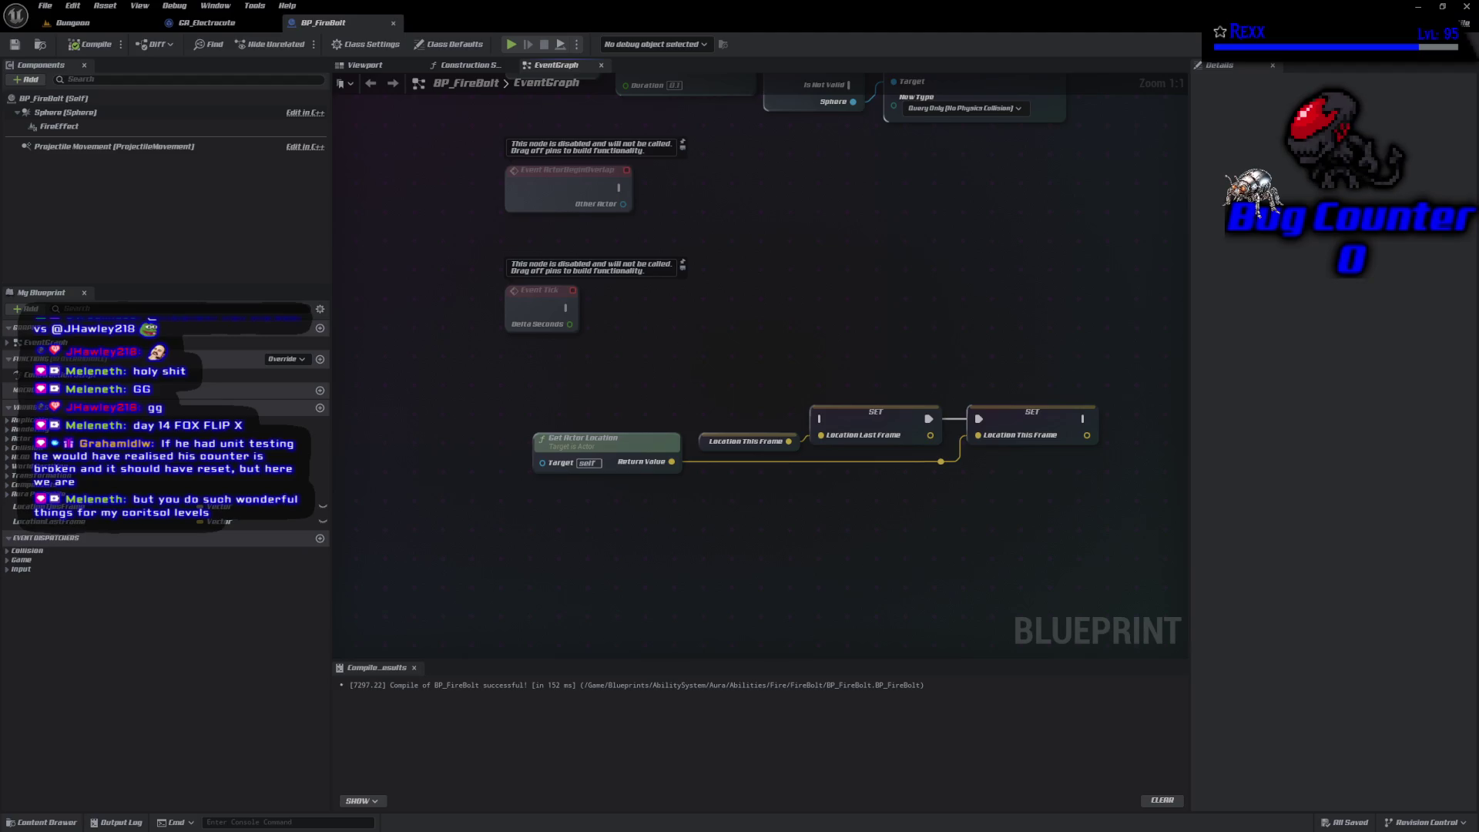
Delete the reroute knot and wire Get Actor Location directly into Location This Frame
mouse_move(604, 452)
mouse_down()
mouse_move(622, 488)
mouse_move(861, 516)
mouse_move(824, 507)
mouse_up()
click(940, 462)
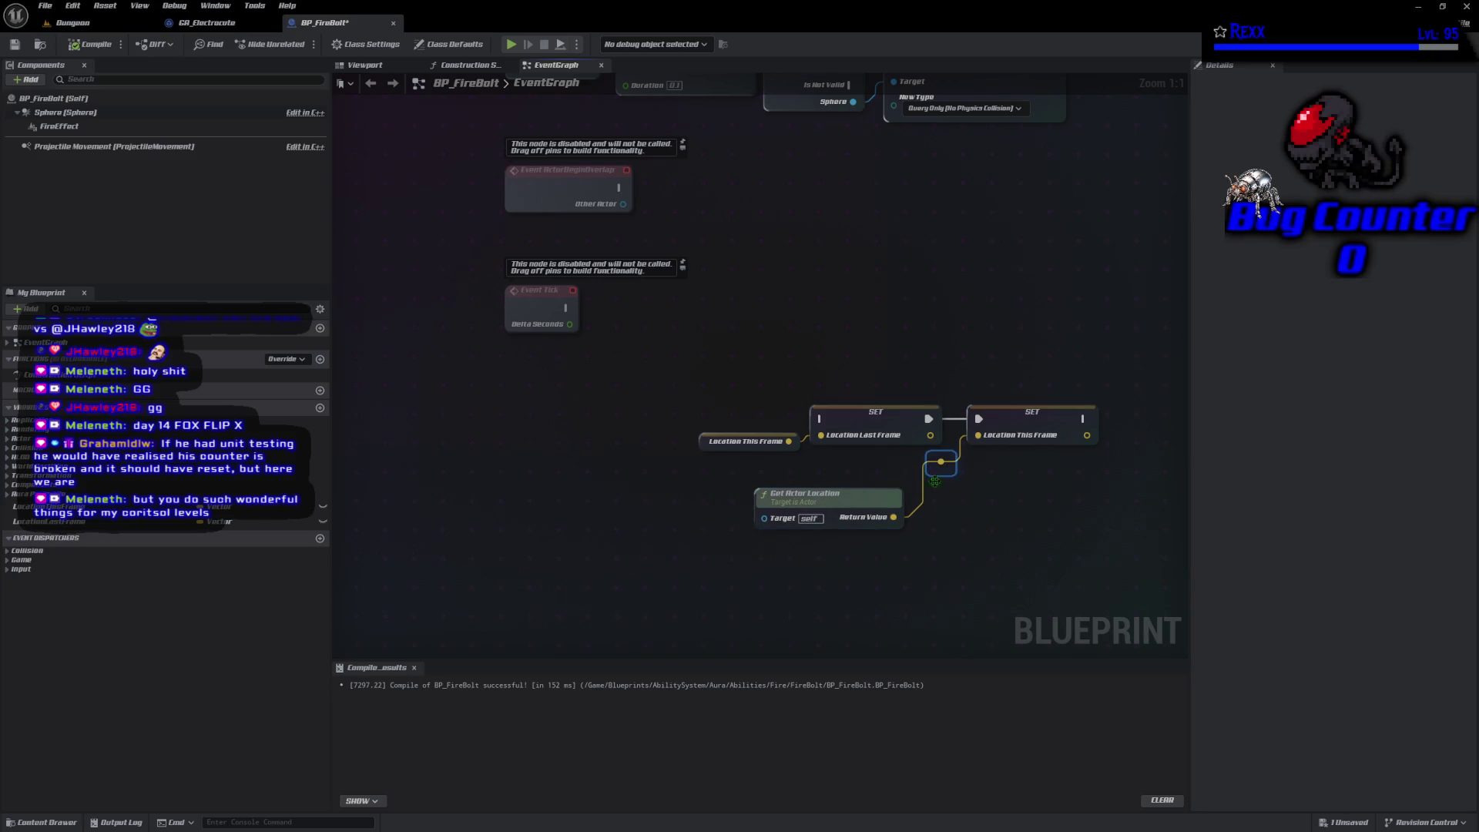
key(Delete)
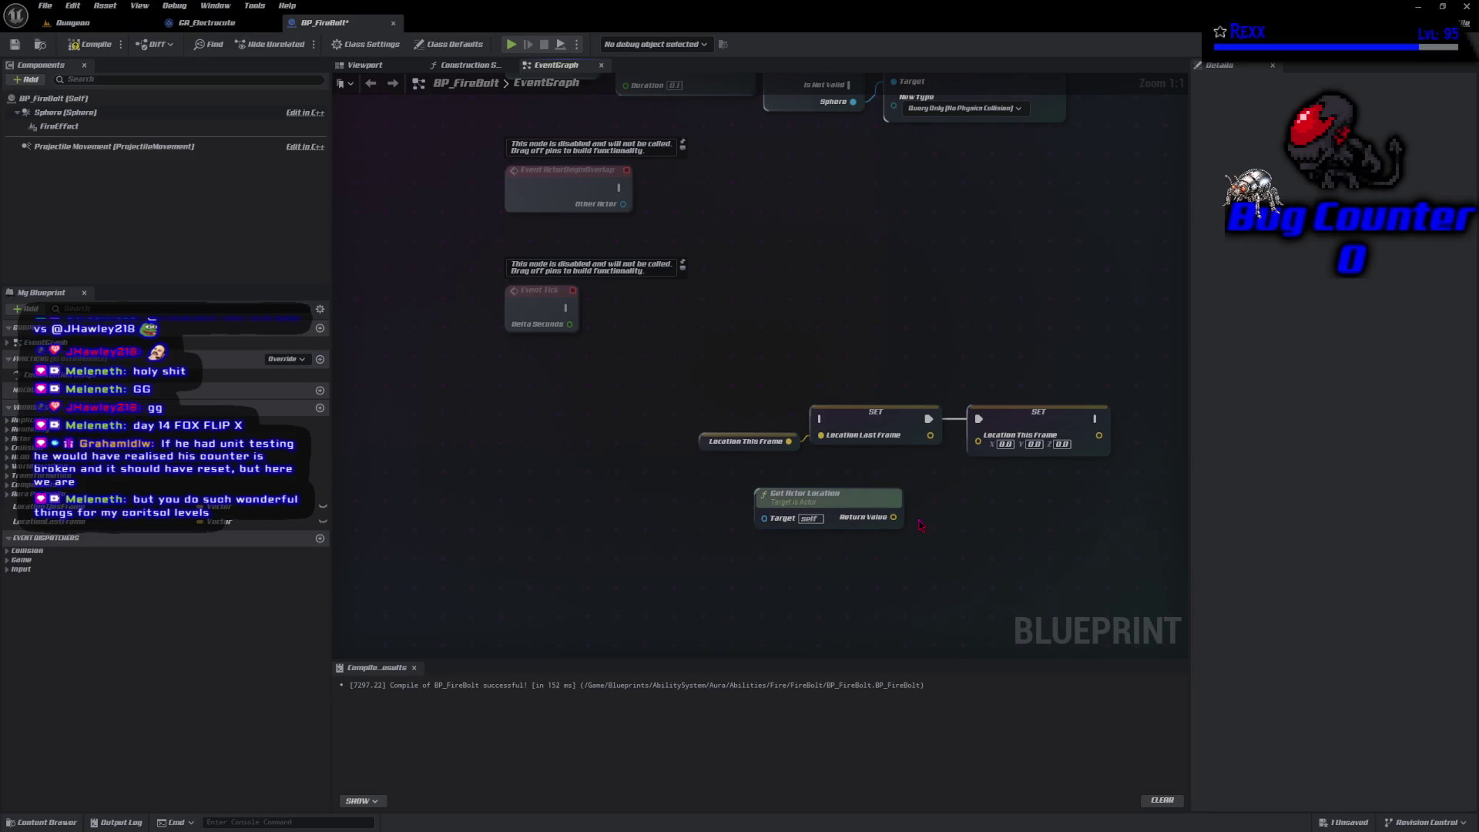
mouse_move(896, 516)
mouse_down()
mouse_move(928, 511)
mouse_move(979, 435)
mouse_up()
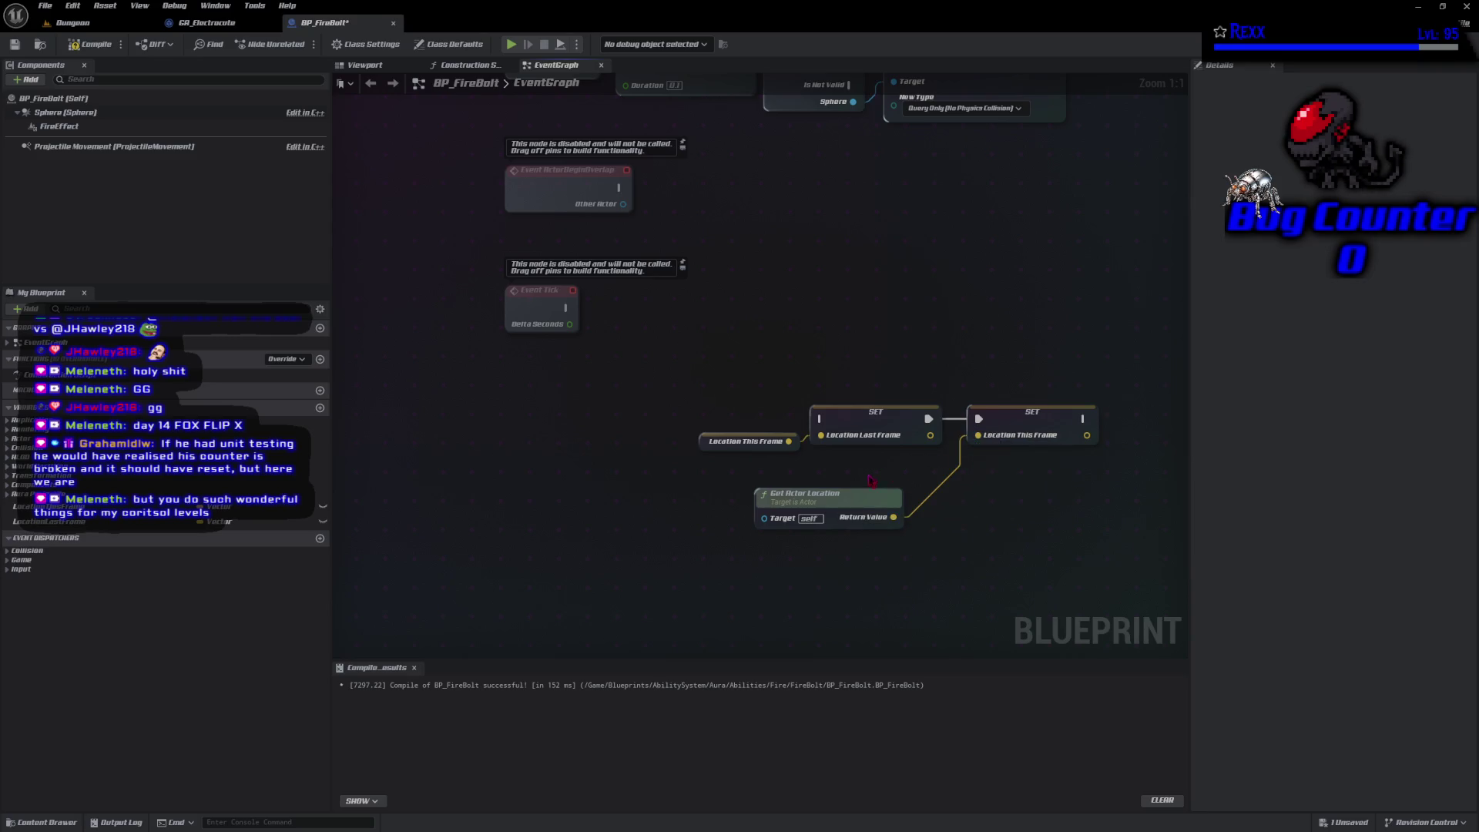
drag(853, 500, 900, 472)
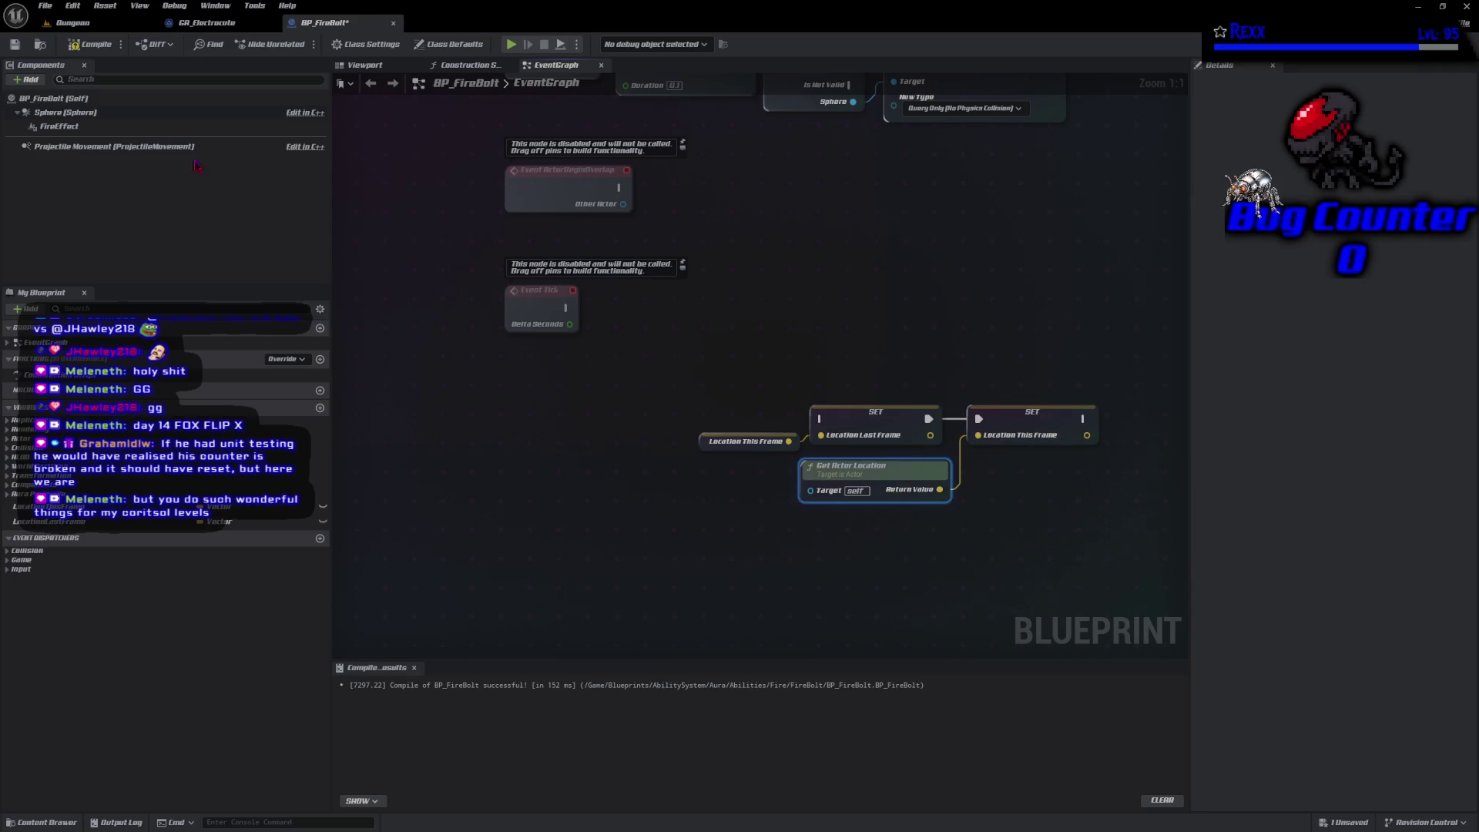
Compile the blueprint and save all modified assets
click(91, 43)
click(44, 6)
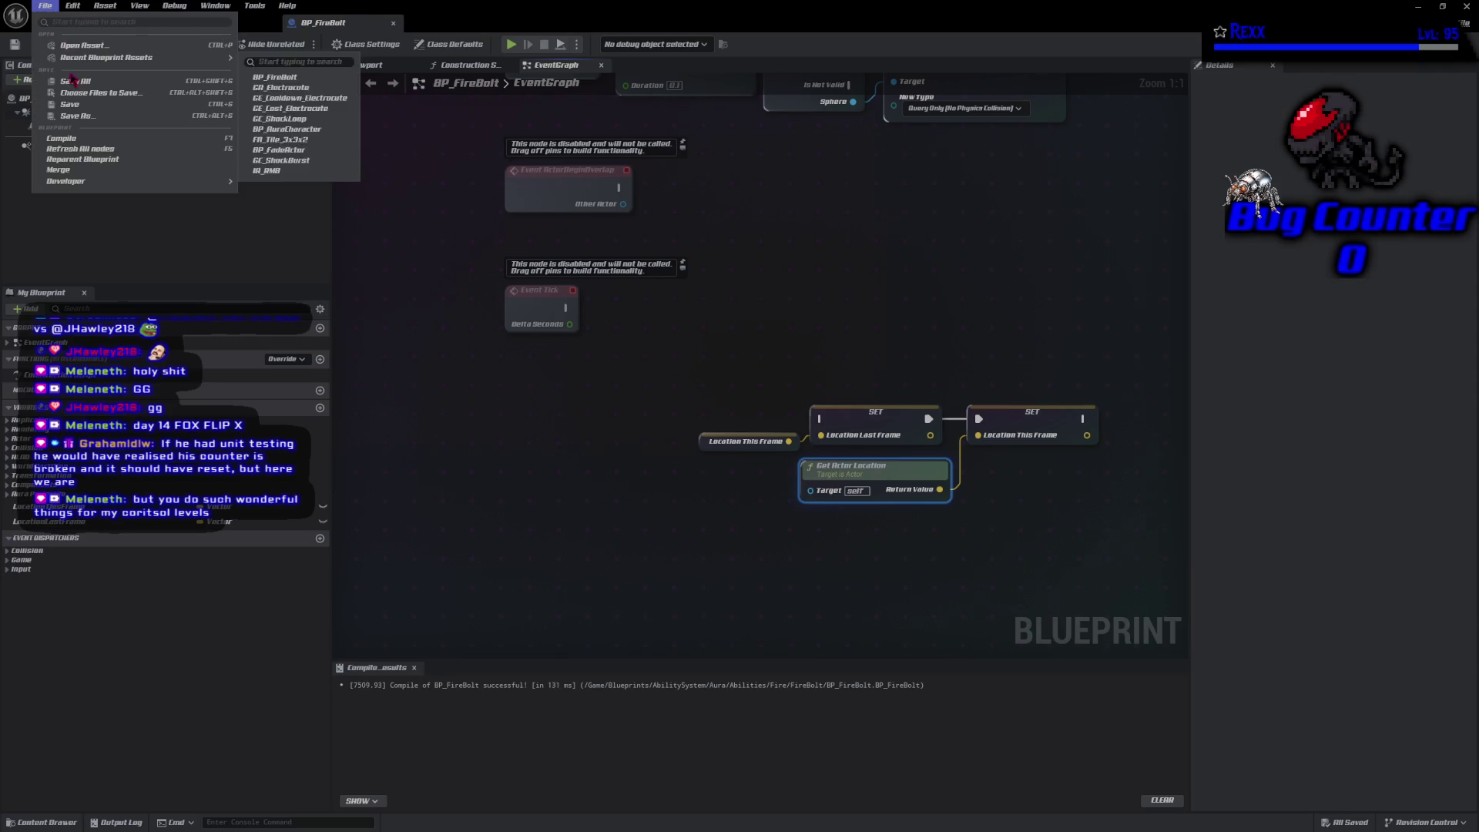
click(76, 82)
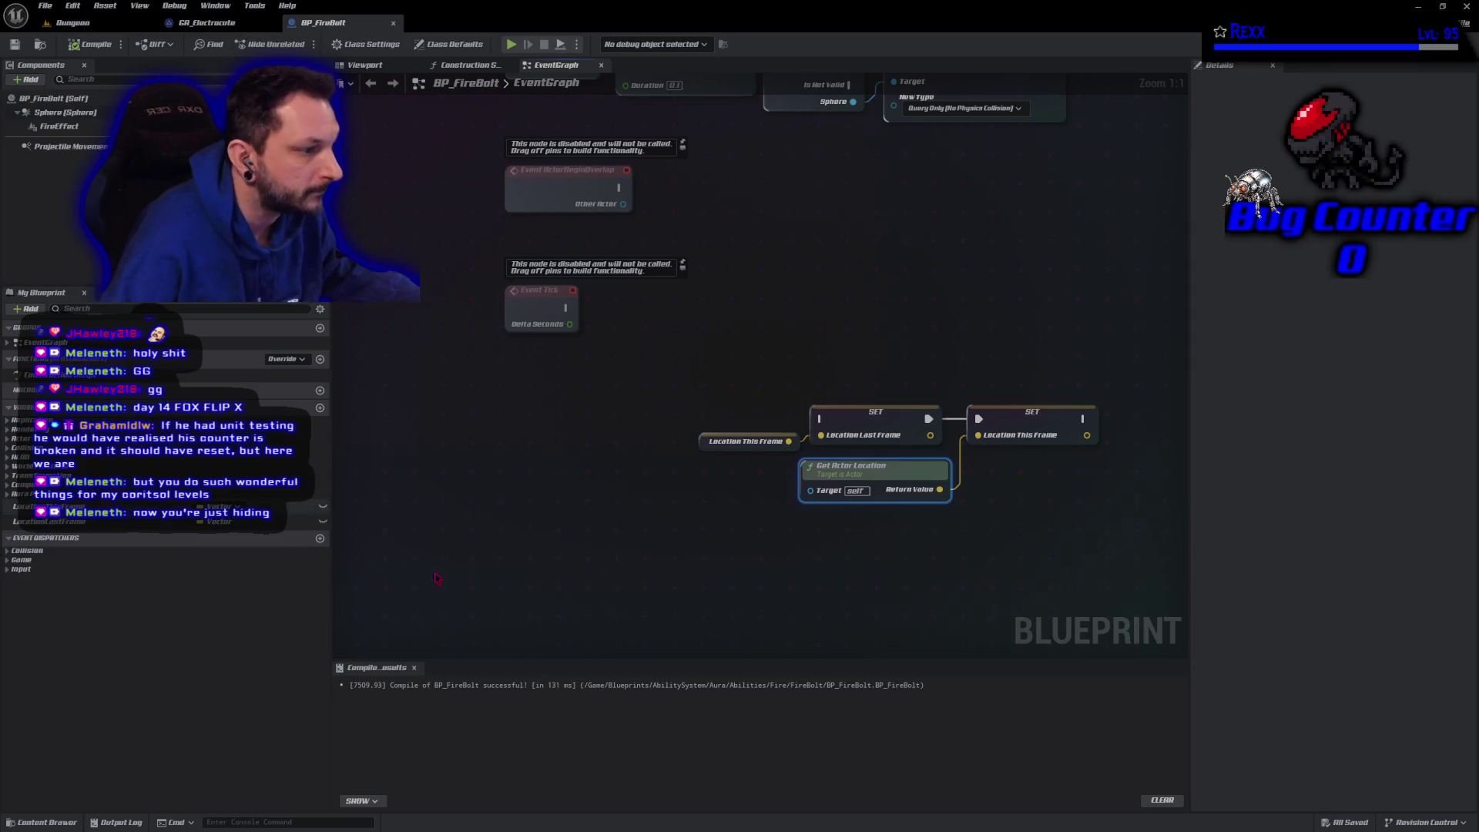
Place getters for Location This Frame and Location Last Frame on the graph
mouse_move(808, 572)
mouse_down()
mouse_move(449, 574)
mouse_move(487, 572)
mouse_up()
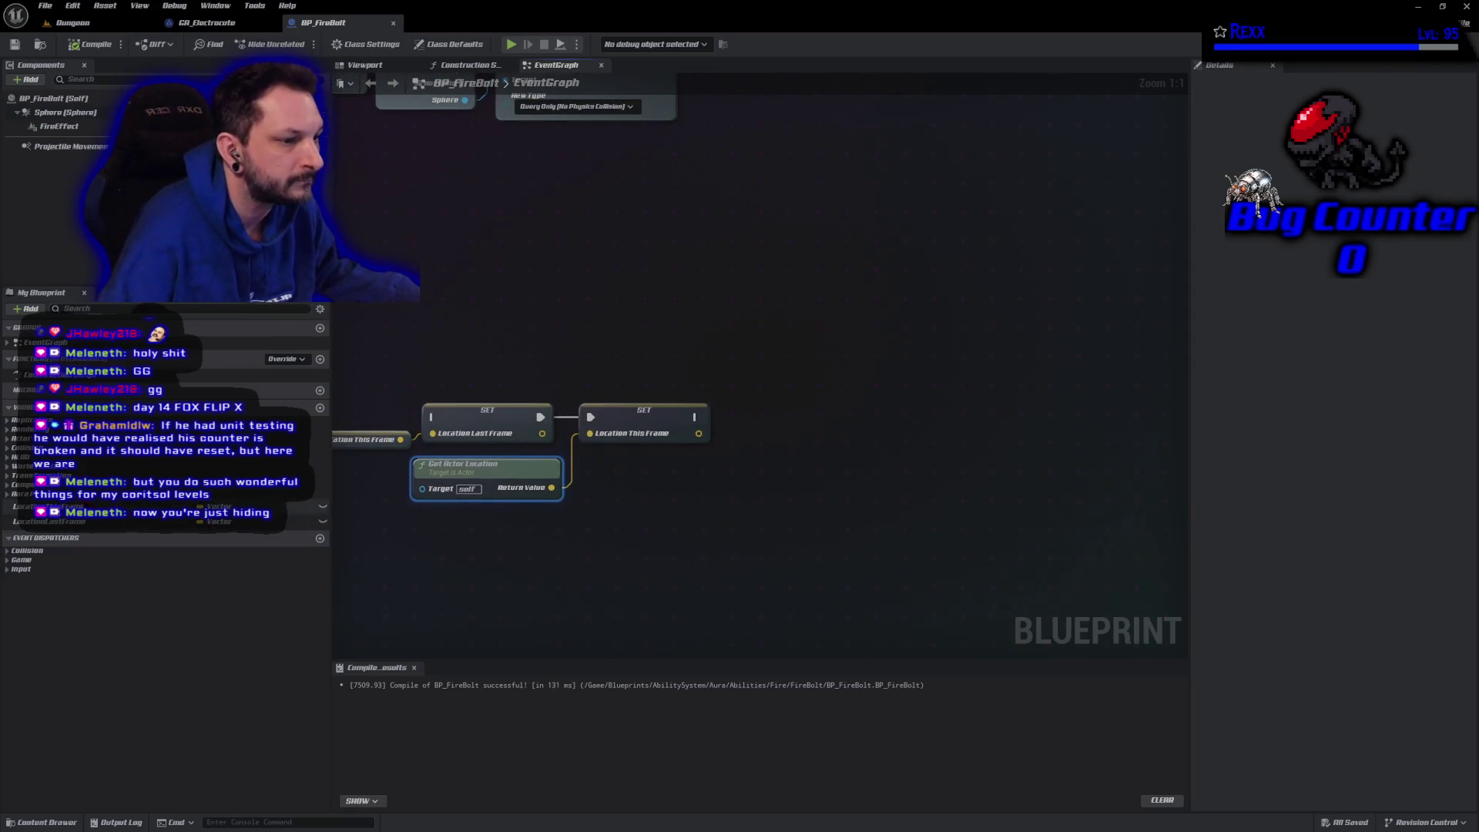
mouse_move(47, 507)
mouse_down()
mouse_move(742, 439)
mouse_move(738, 419)
mouse_up()
click(771, 426)
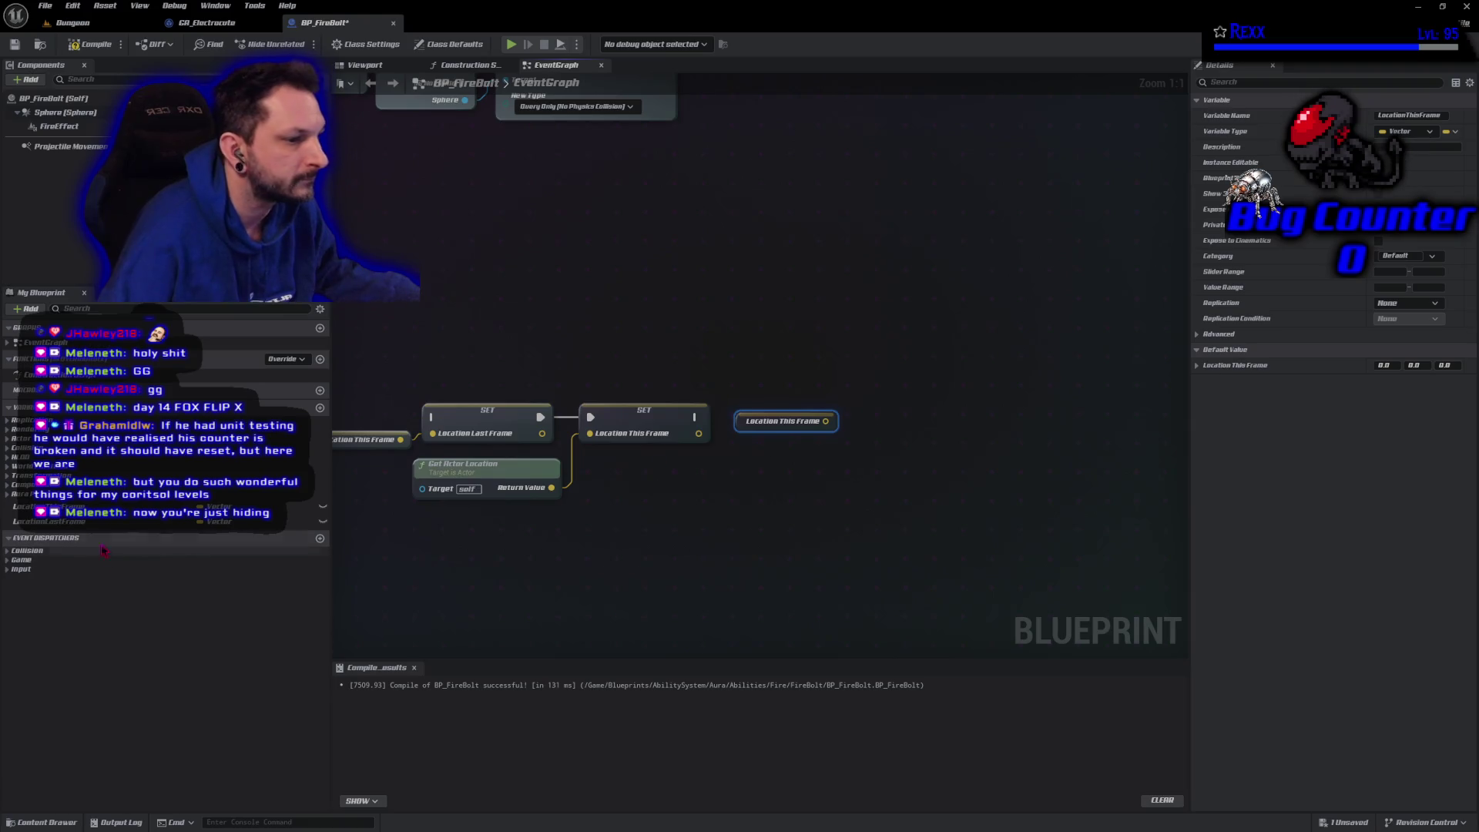
mouse_move(308, 521)
mouse_down()
mouse_move(774, 466)
mouse_move(764, 460)
mouse_up()
click(782, 467)
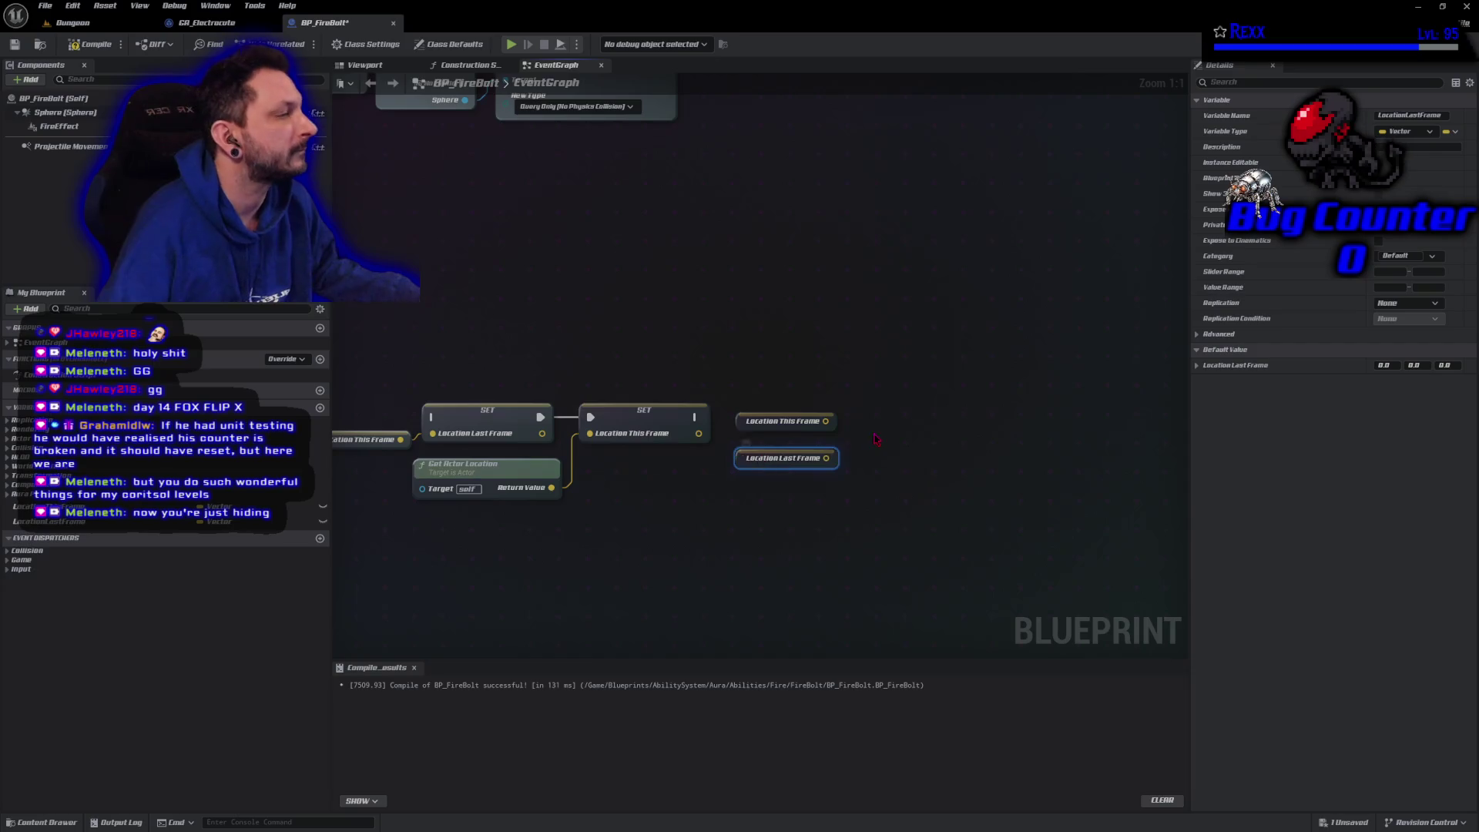
Subtract Location Last Frame from Location This Frame with a vector subtract node
drag(831, 423, 863, 410)
text(-)
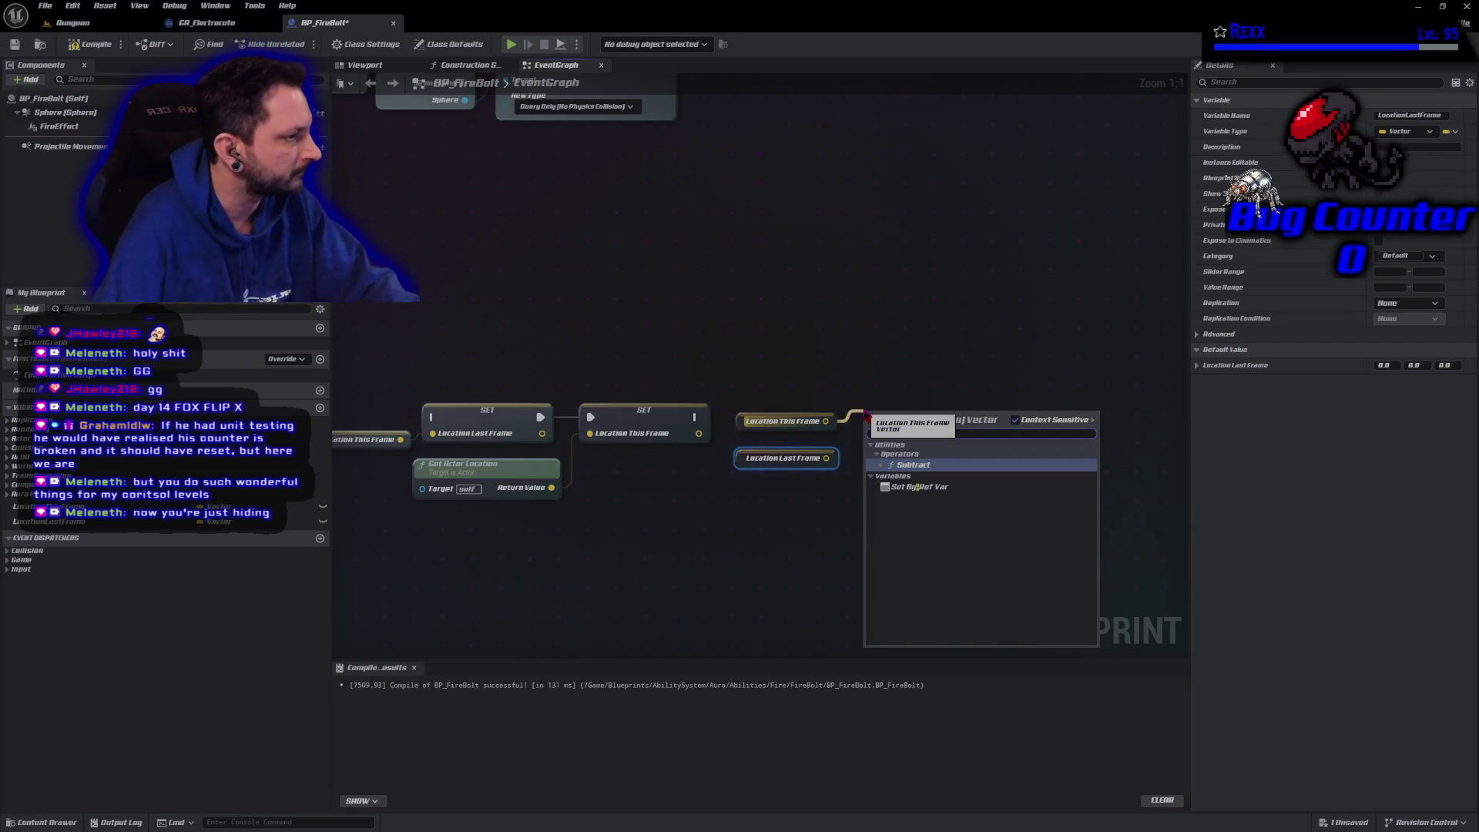
key(Return)
drag(826, 457, 877, 437)
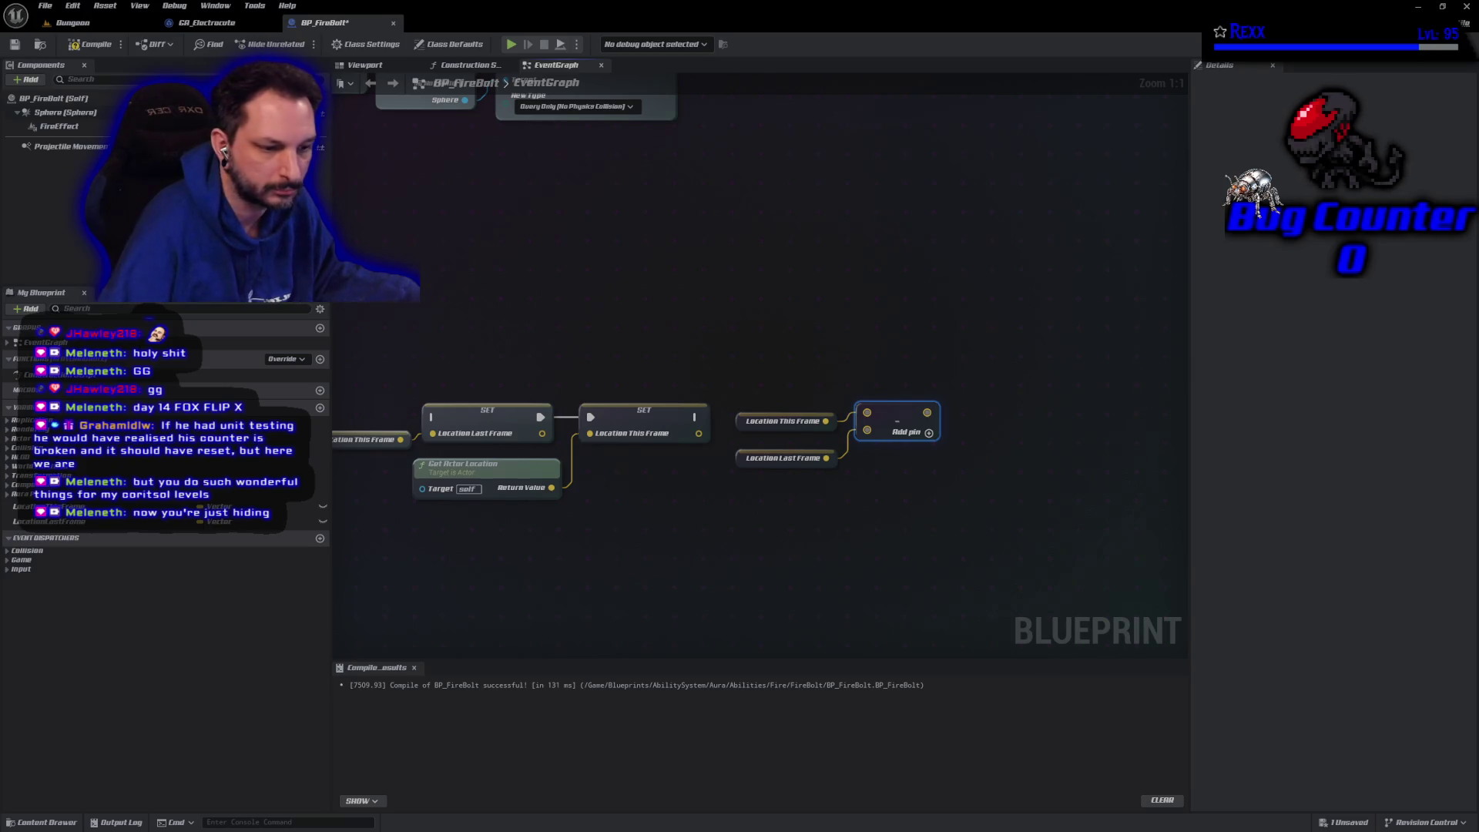
click(722, 552)
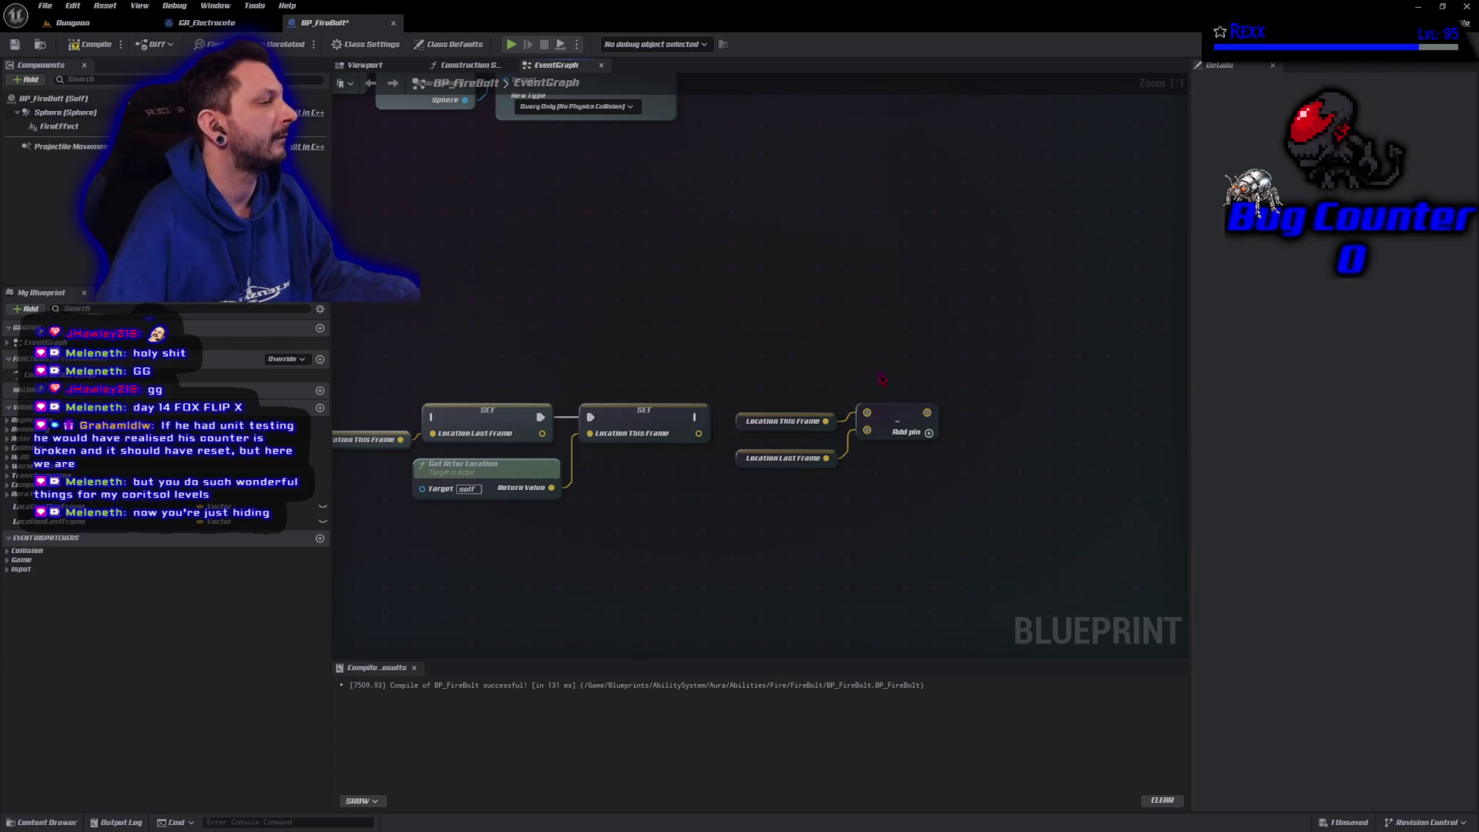
Feed the difference into a Vector Length node, then add a new blueprint variable
drag(926, 412, 967, 416)
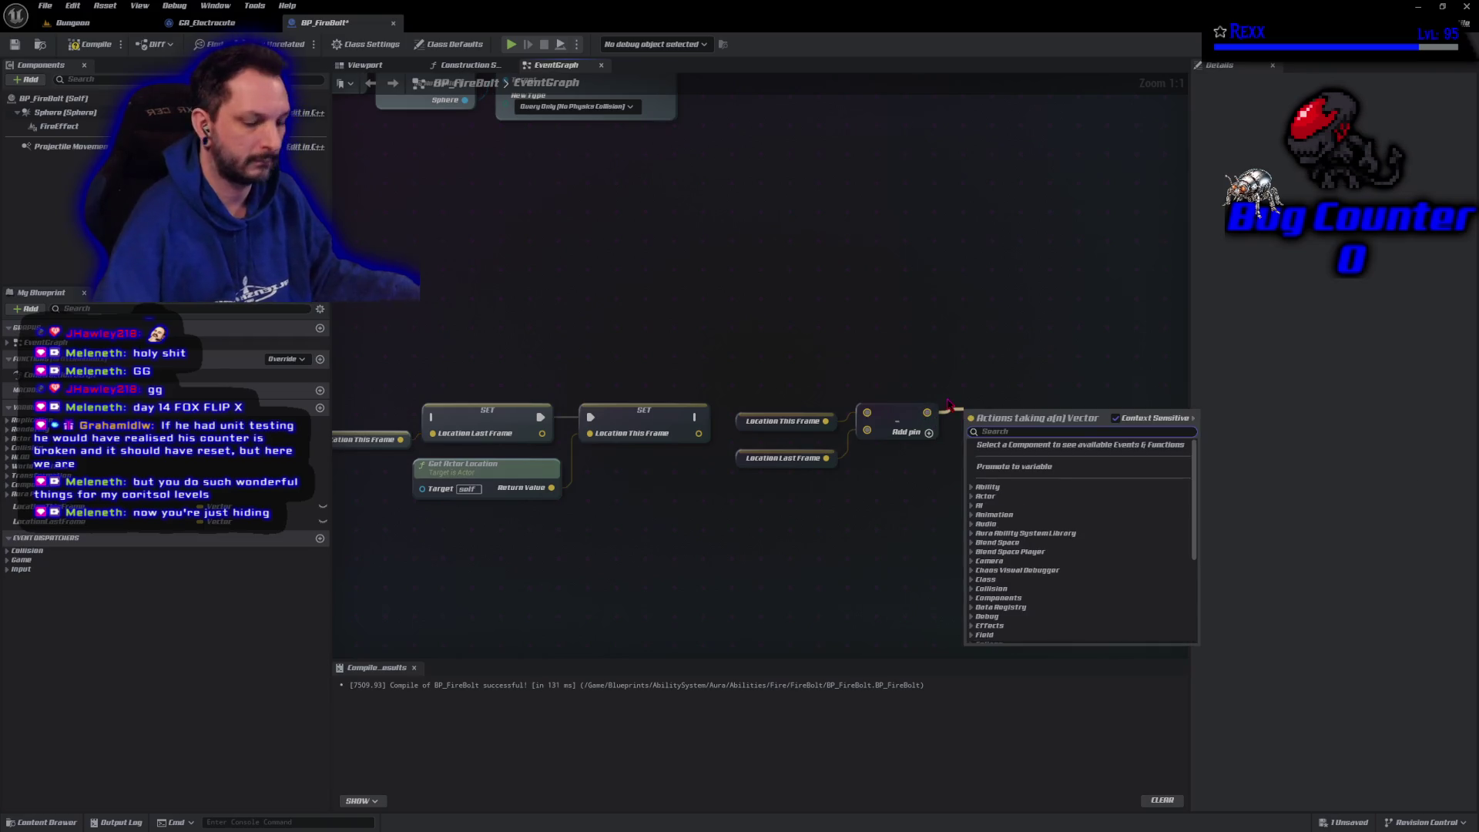
text(length)
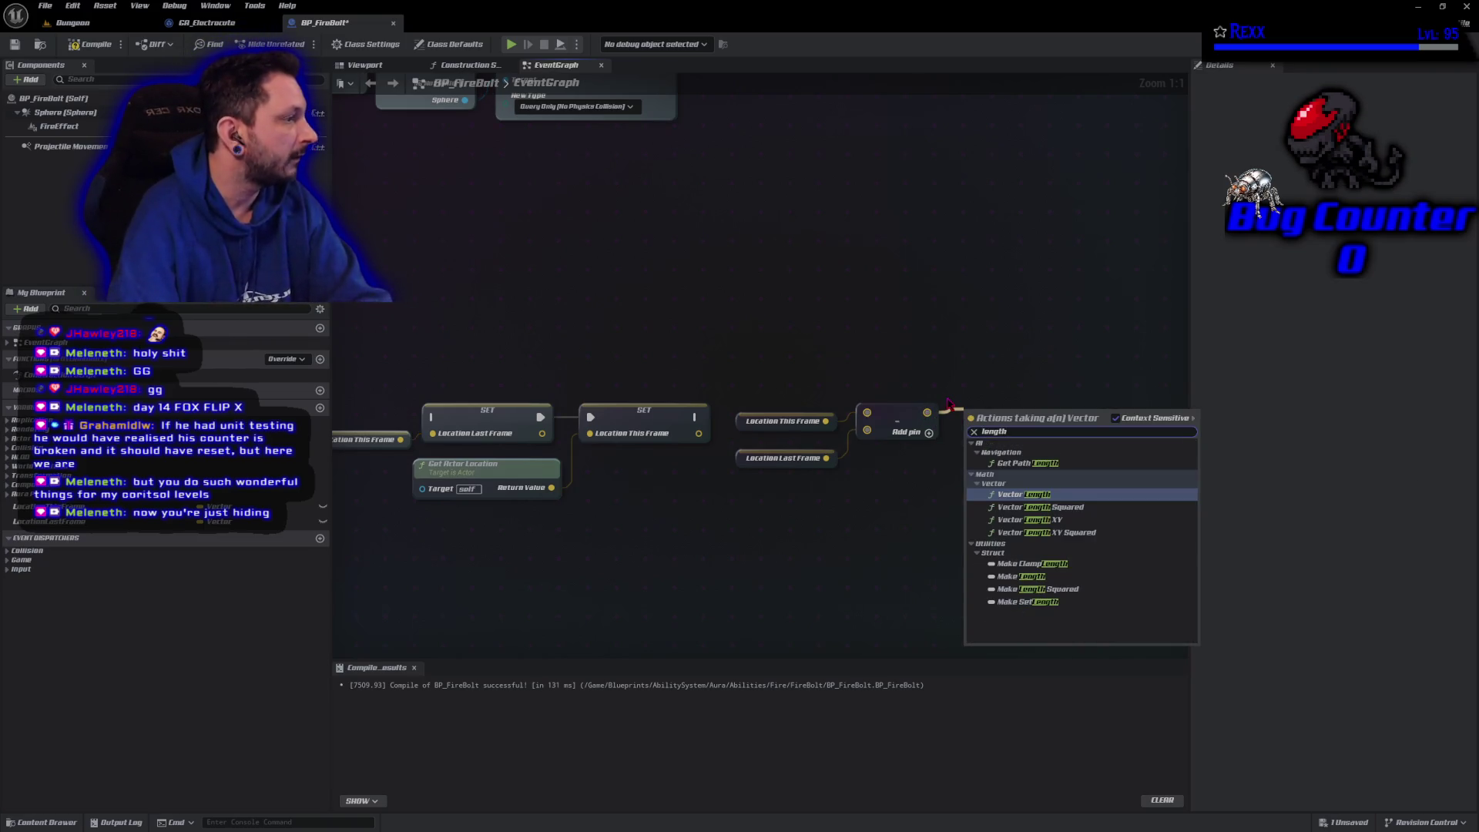
key(Return)
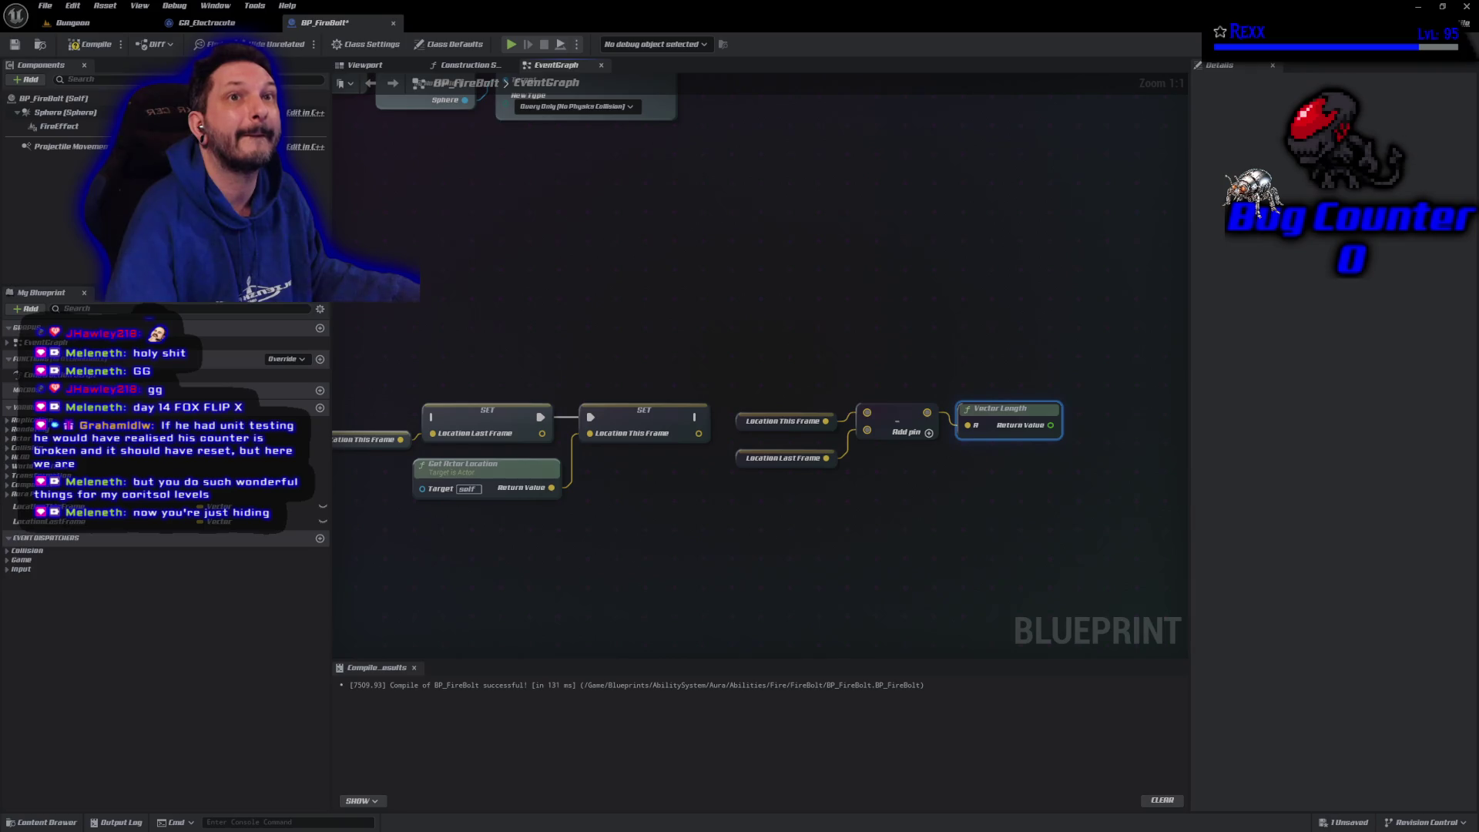
click(319, 407)
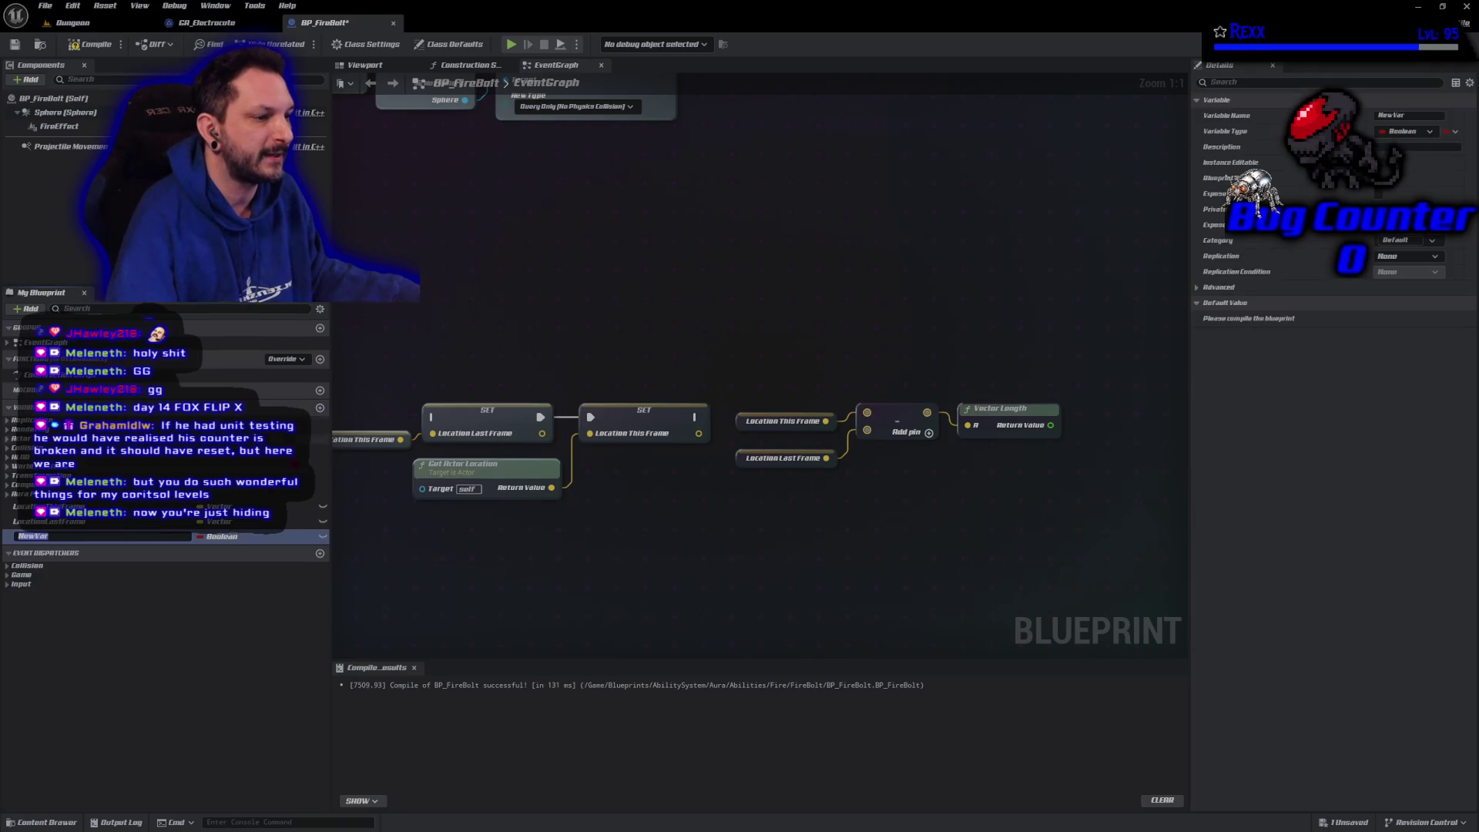
Make the new variable a Float named MinDistancePerFrame and save
click(221, 537)
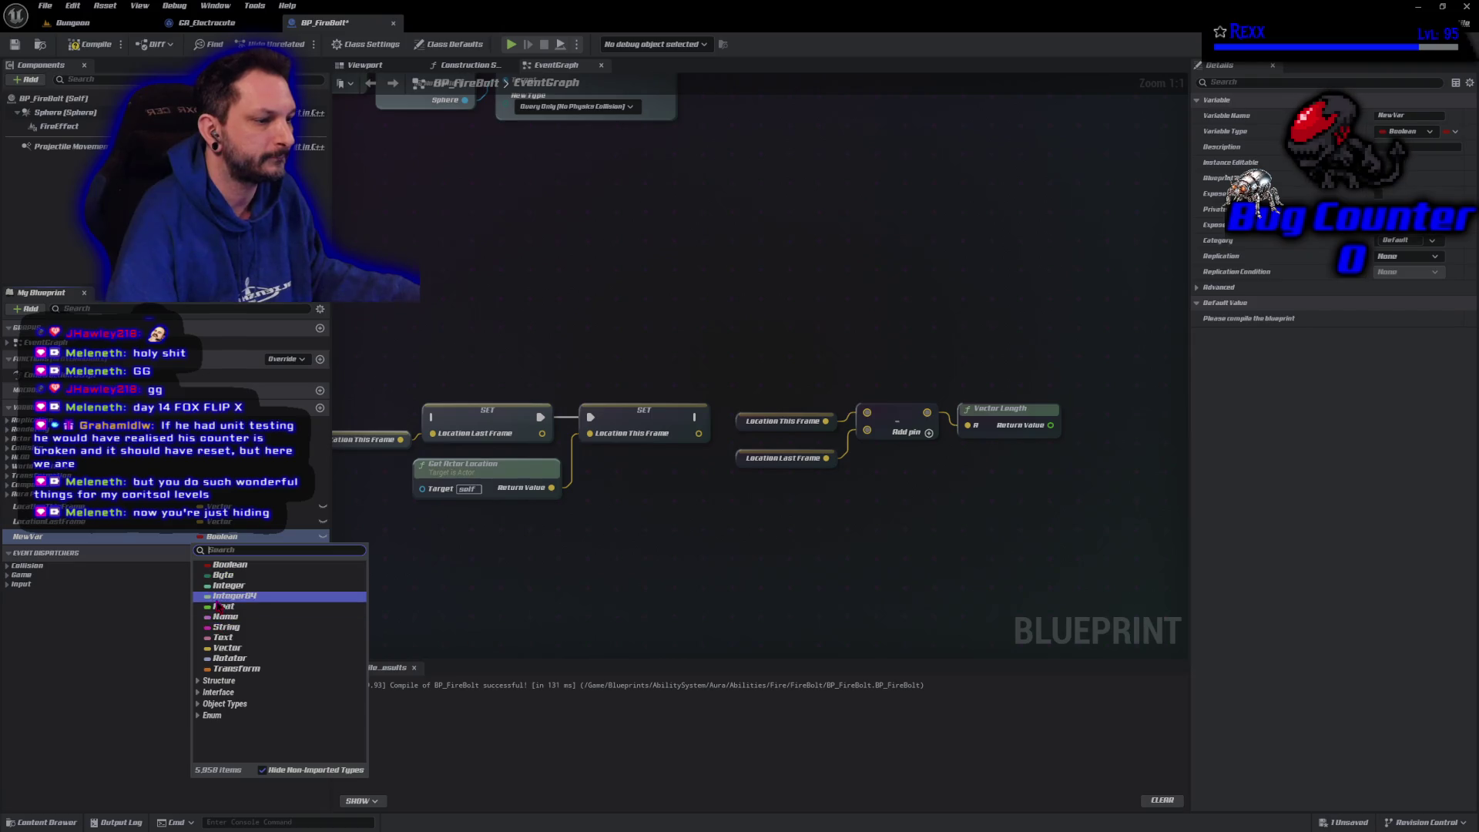
click(219, 612)
click(220, 536)
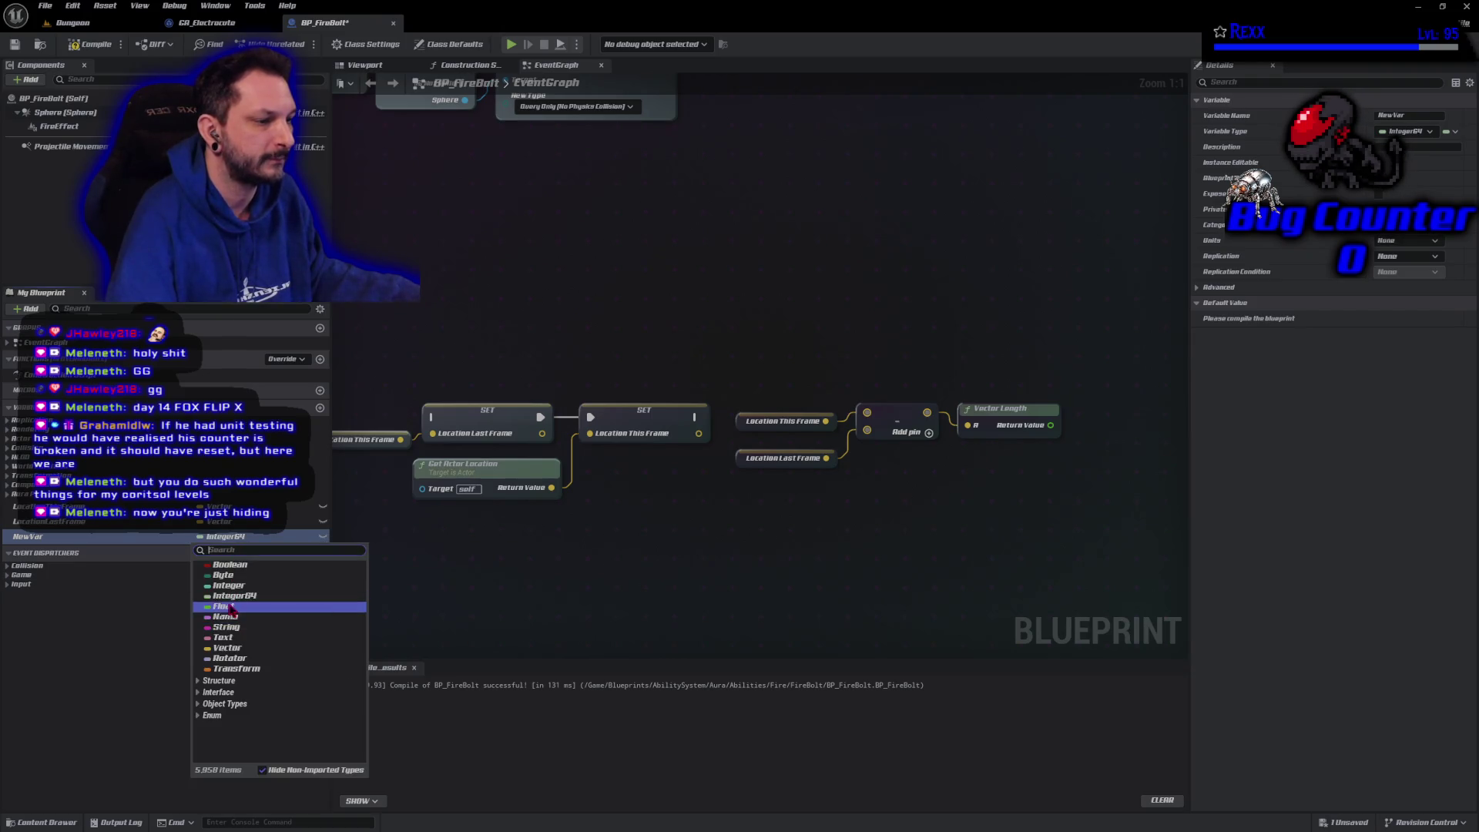
click(224, 628)
click(38, 538)
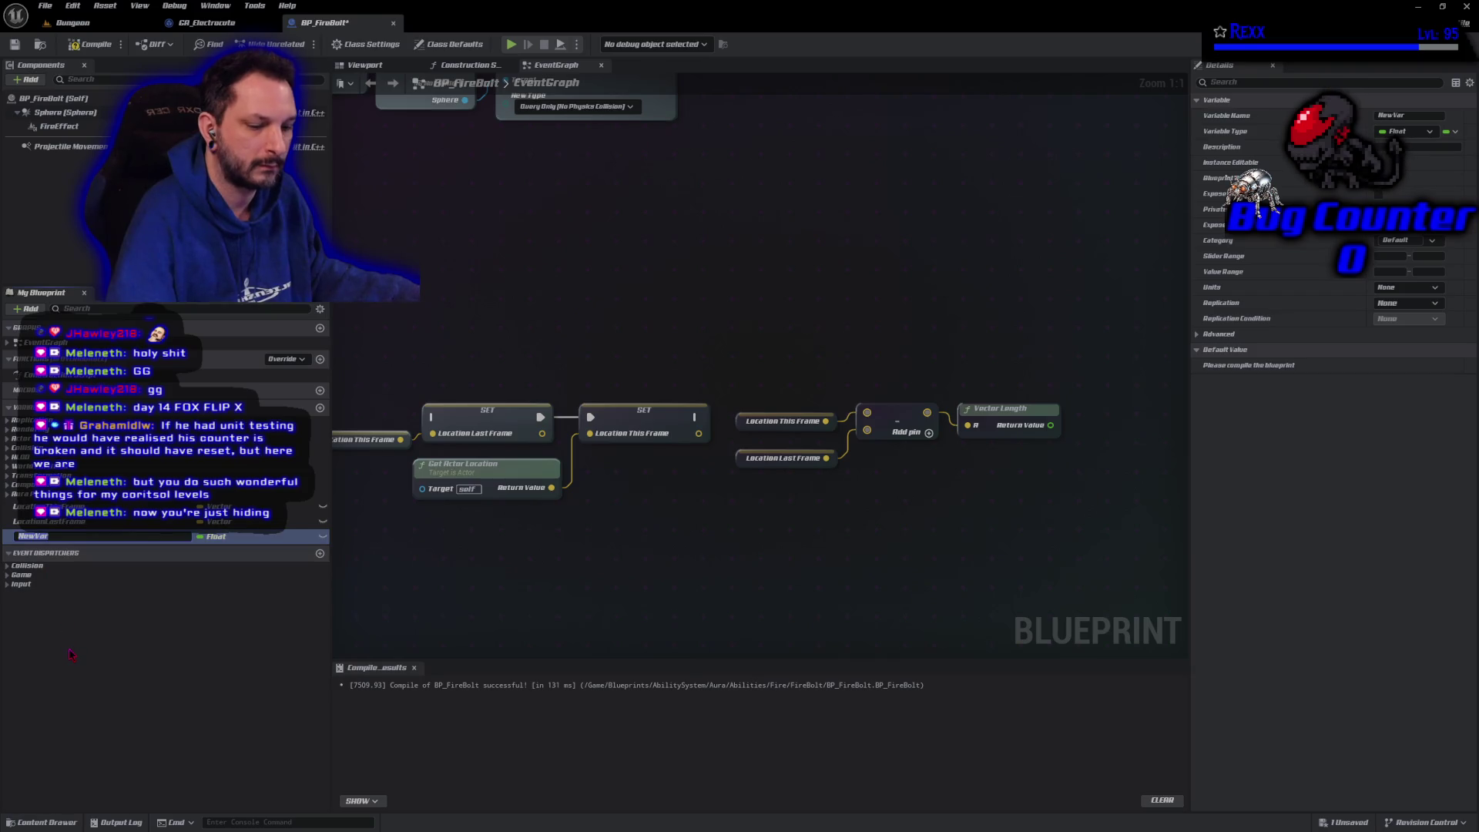
text(MinDi)
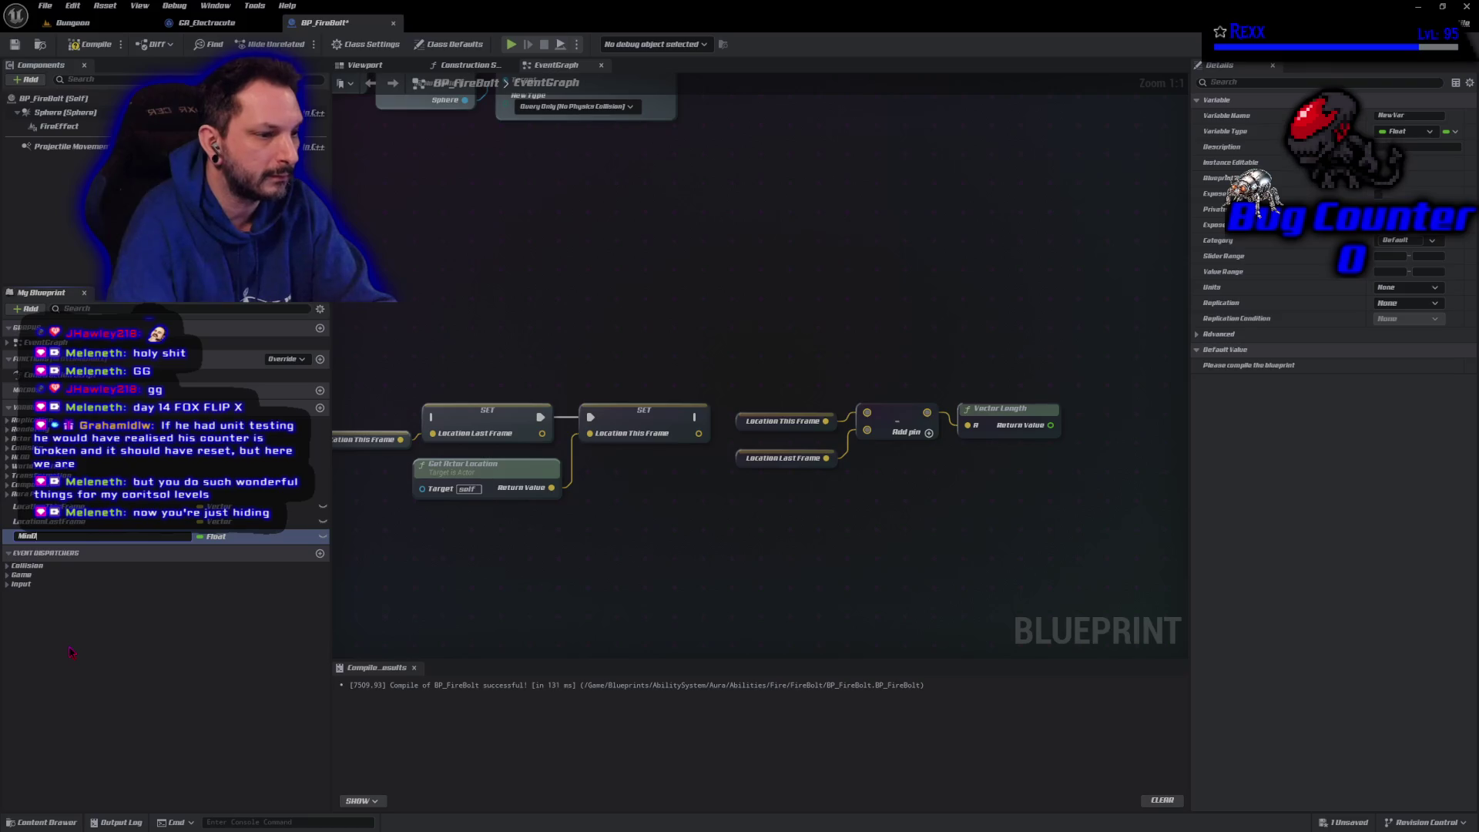
text(istance)
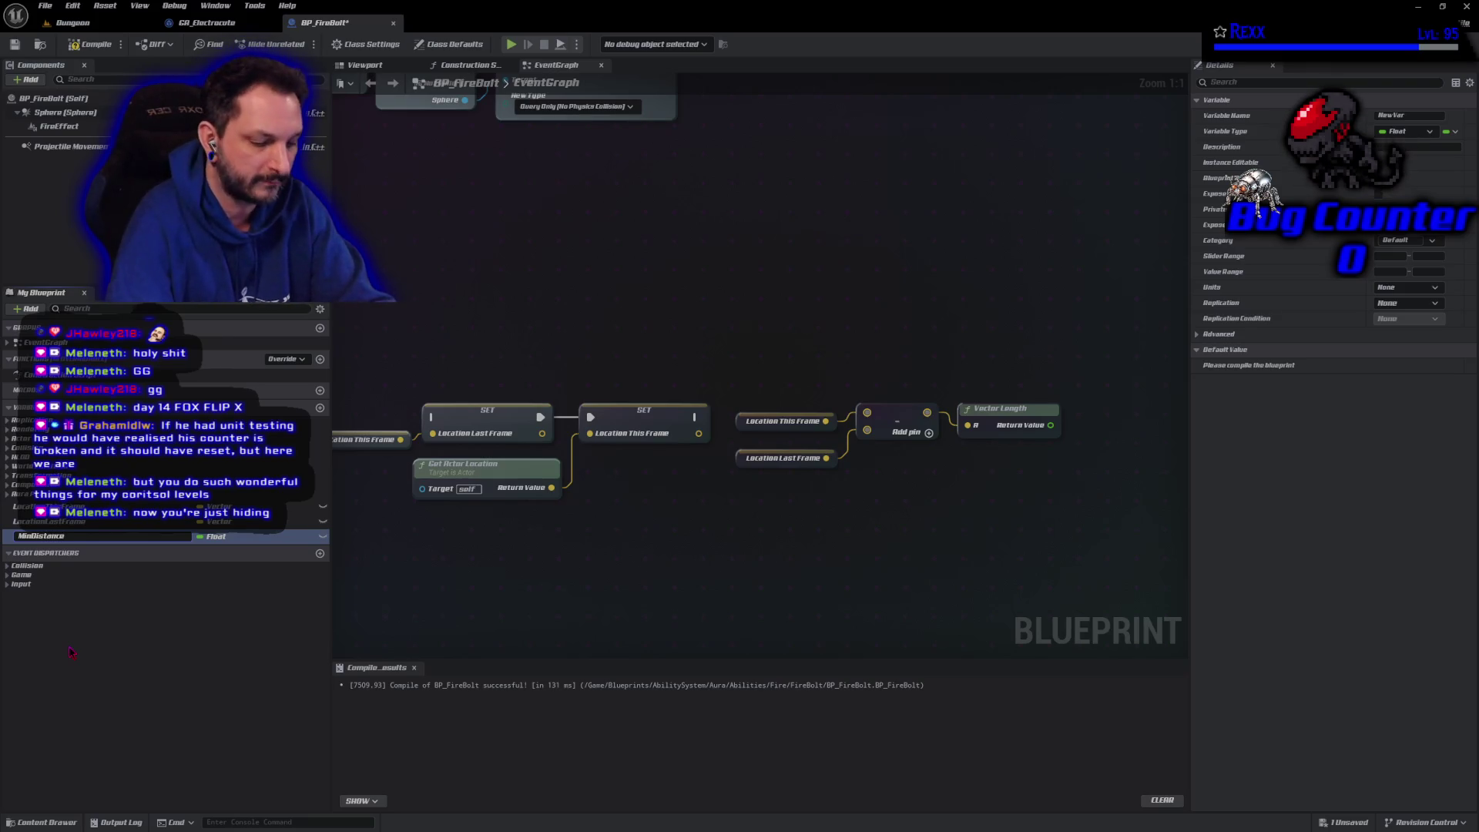
text(PerFrame)
key(Return)
key(ctrl+s)
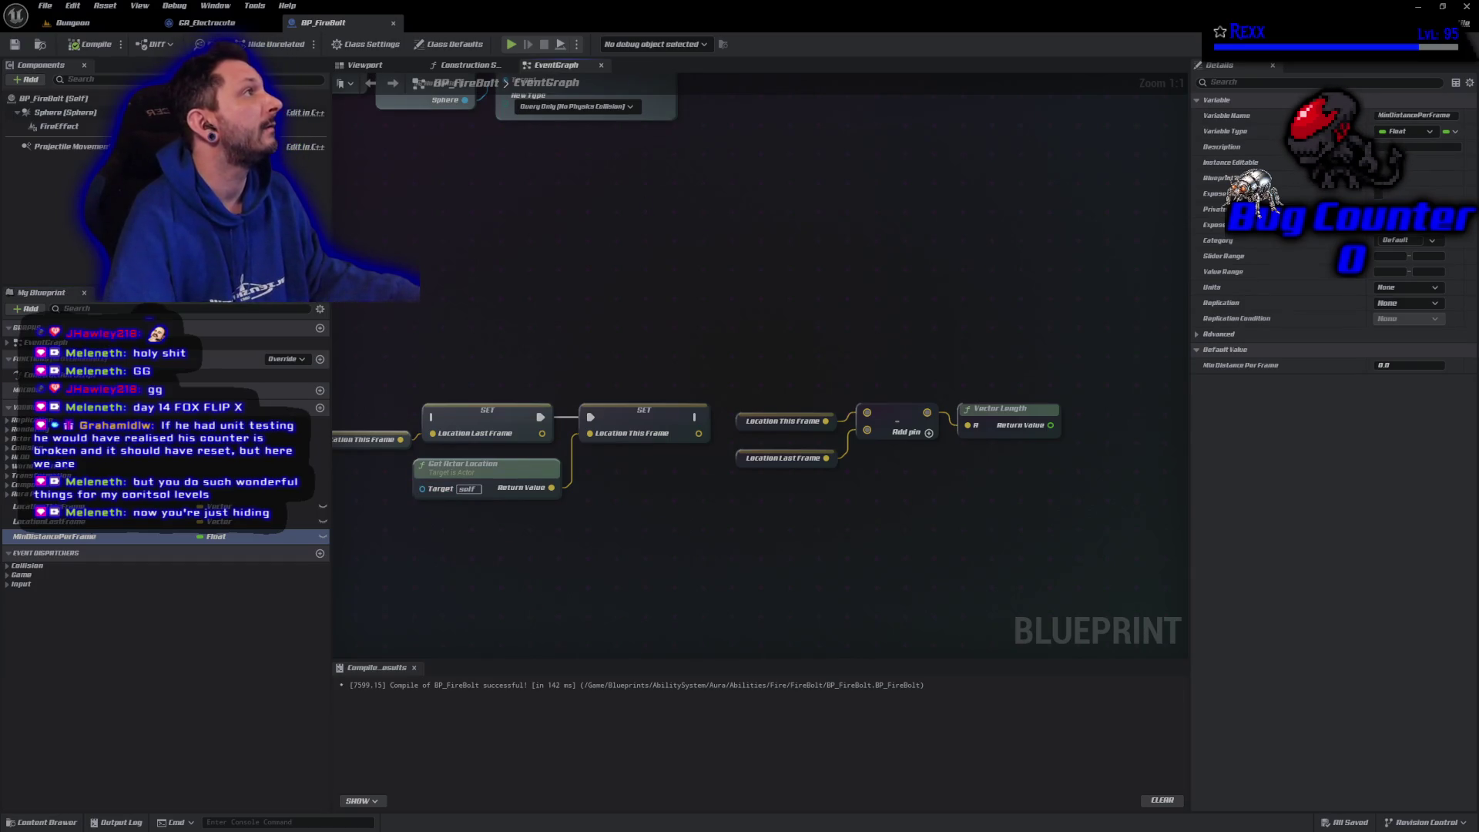
Set MinDistancePerFrame's default value to 10.0, then compile and save
click(1410, 366)
text(1)
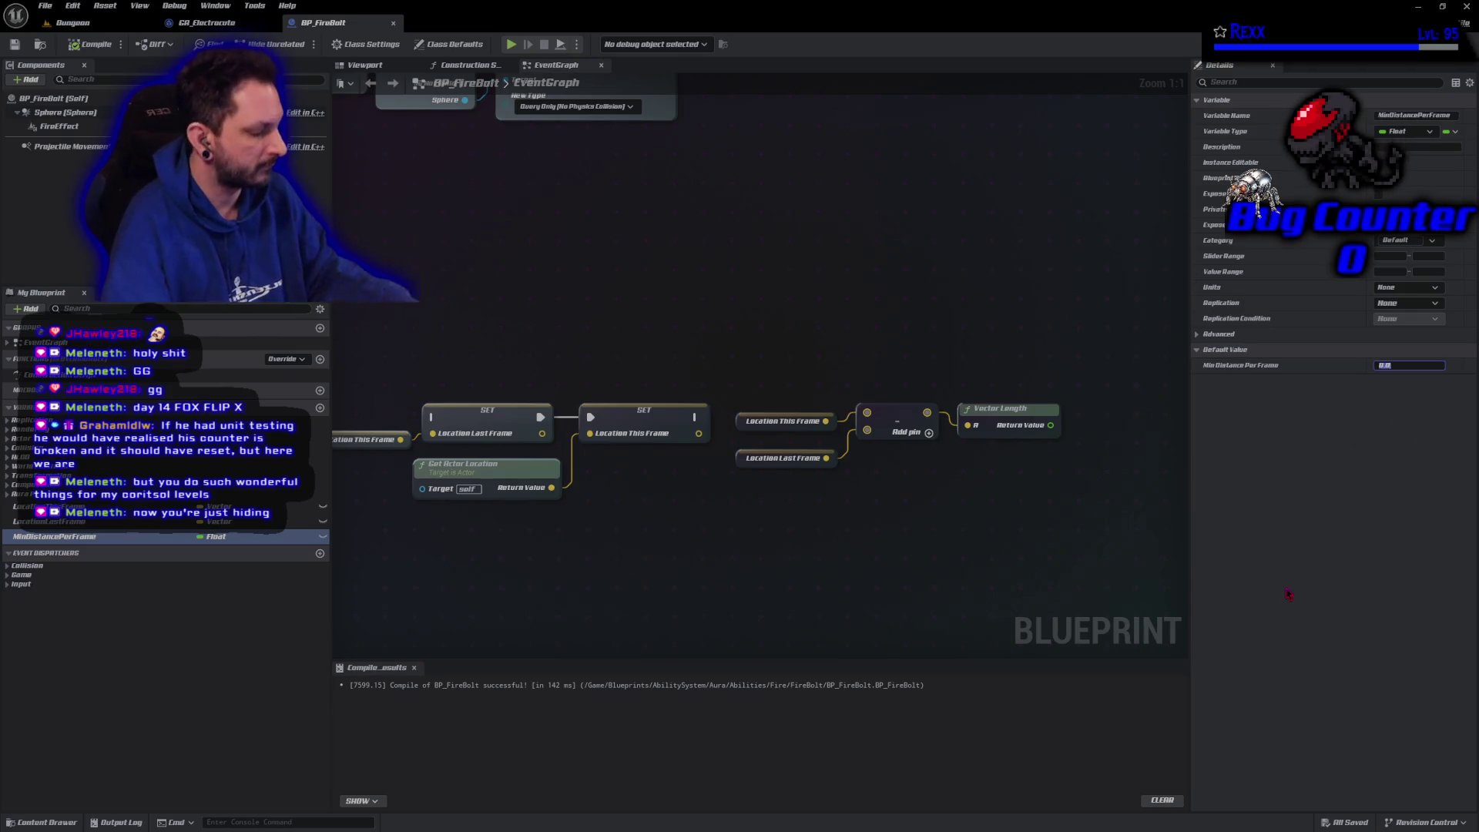
text(0)
key(Return)
key(F7)
key(ctrl+s)
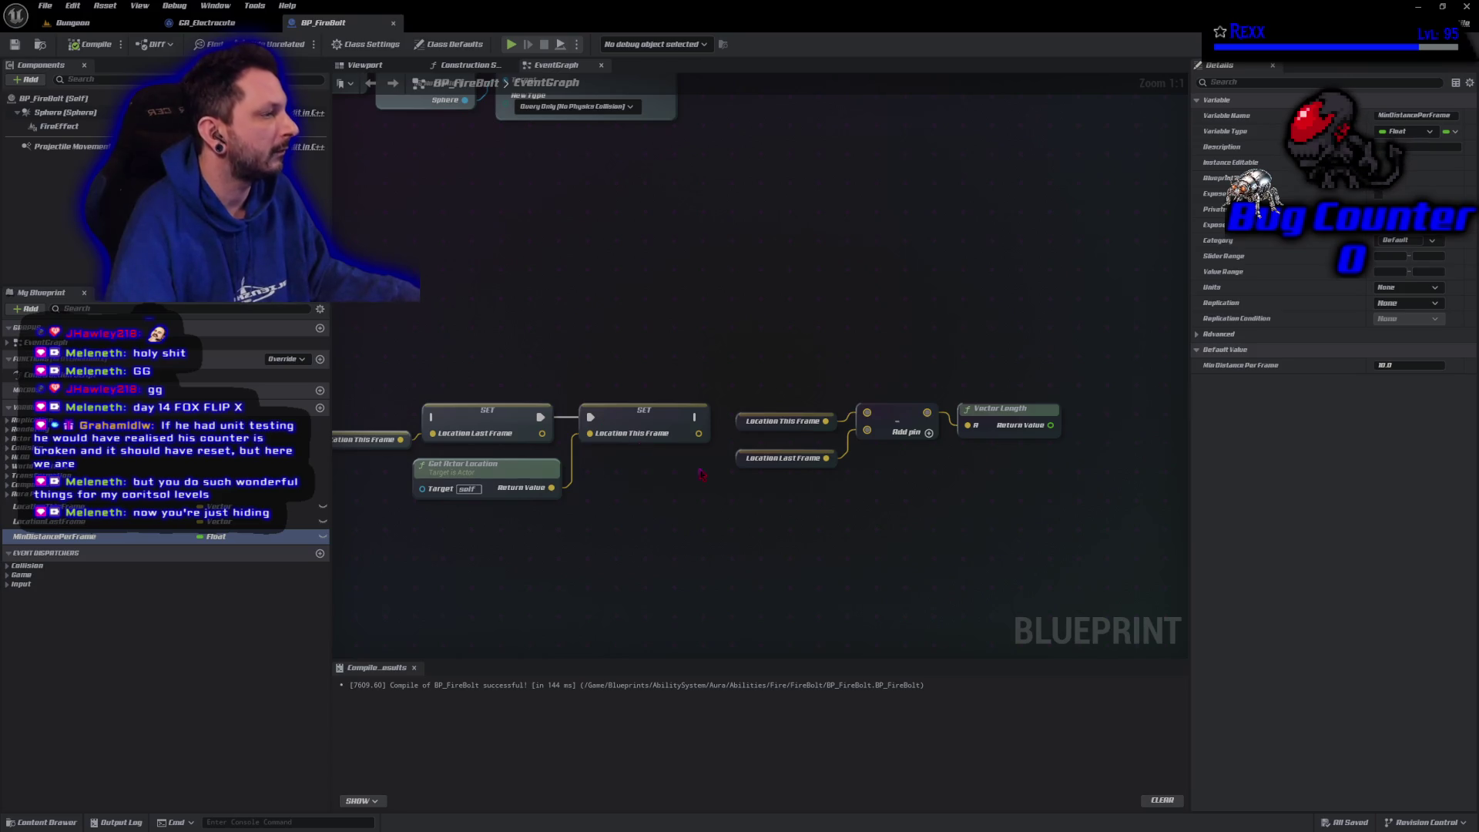
Compare Vector Length to MinDistancePerFrame with a <= node and compile
drag(660, 459, 373, 438)
drag(764, 403, 803, 414)
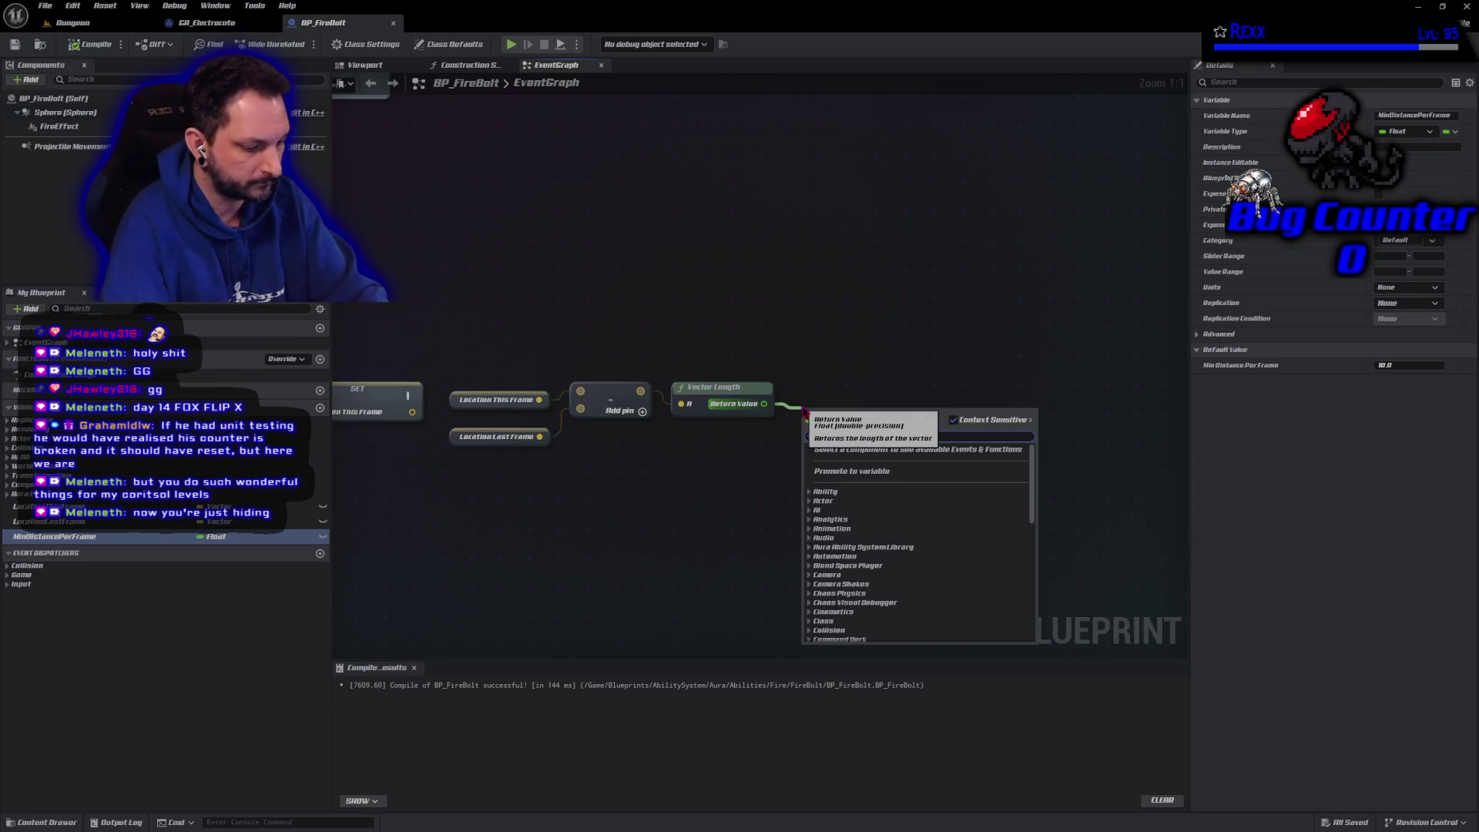
text(<=)
key(Return)
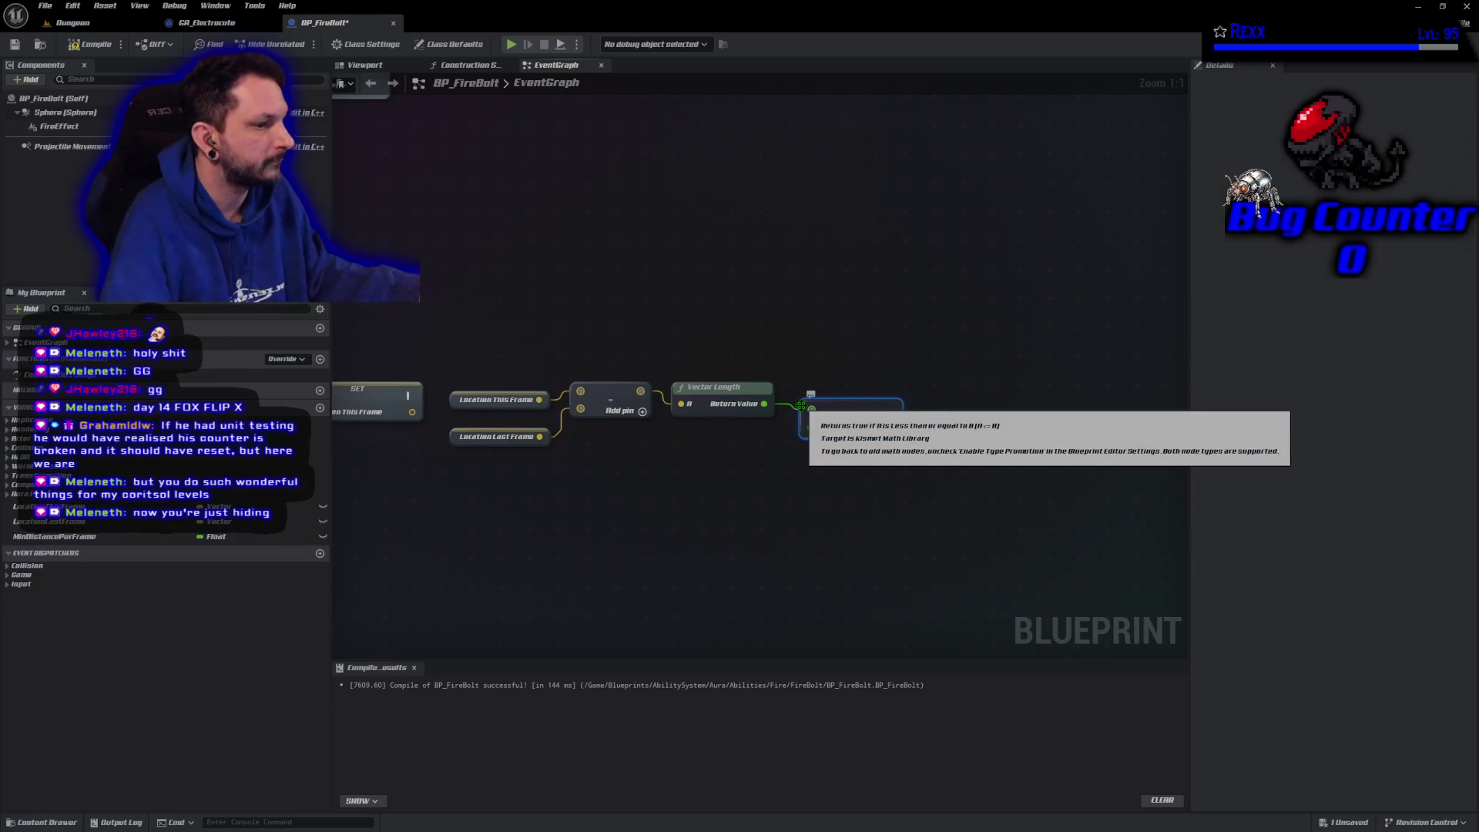
mouse_move(62, 536)
mouse_down()
mouse_move(416, 559)
mouse_move(811, 428)
mouse_up()
click(852, 418)
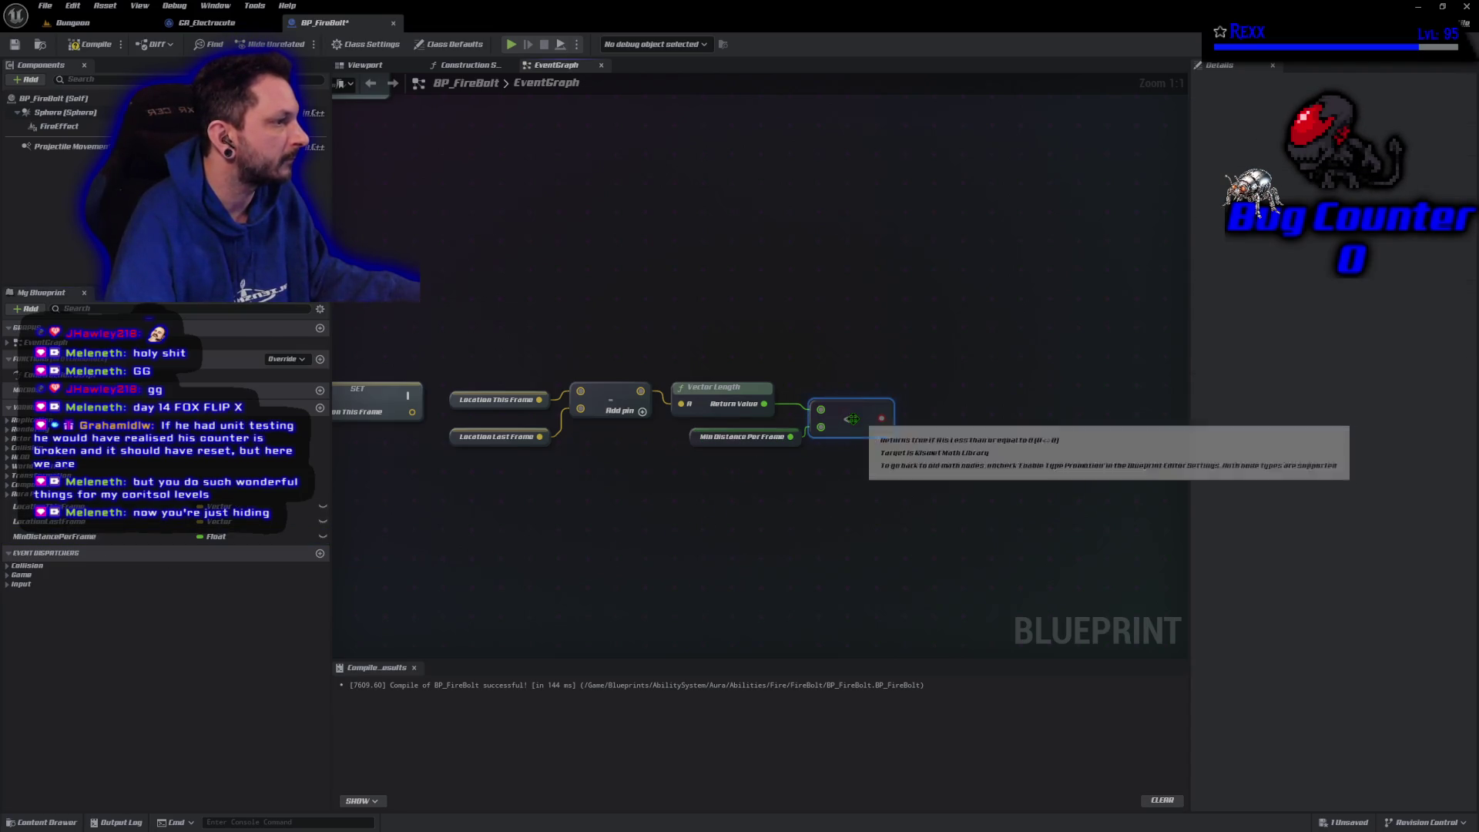
key(F7)
click(1017, 332)
Add a Branch on the comparison result, executed after SET Location This Frame
click(991, 369)
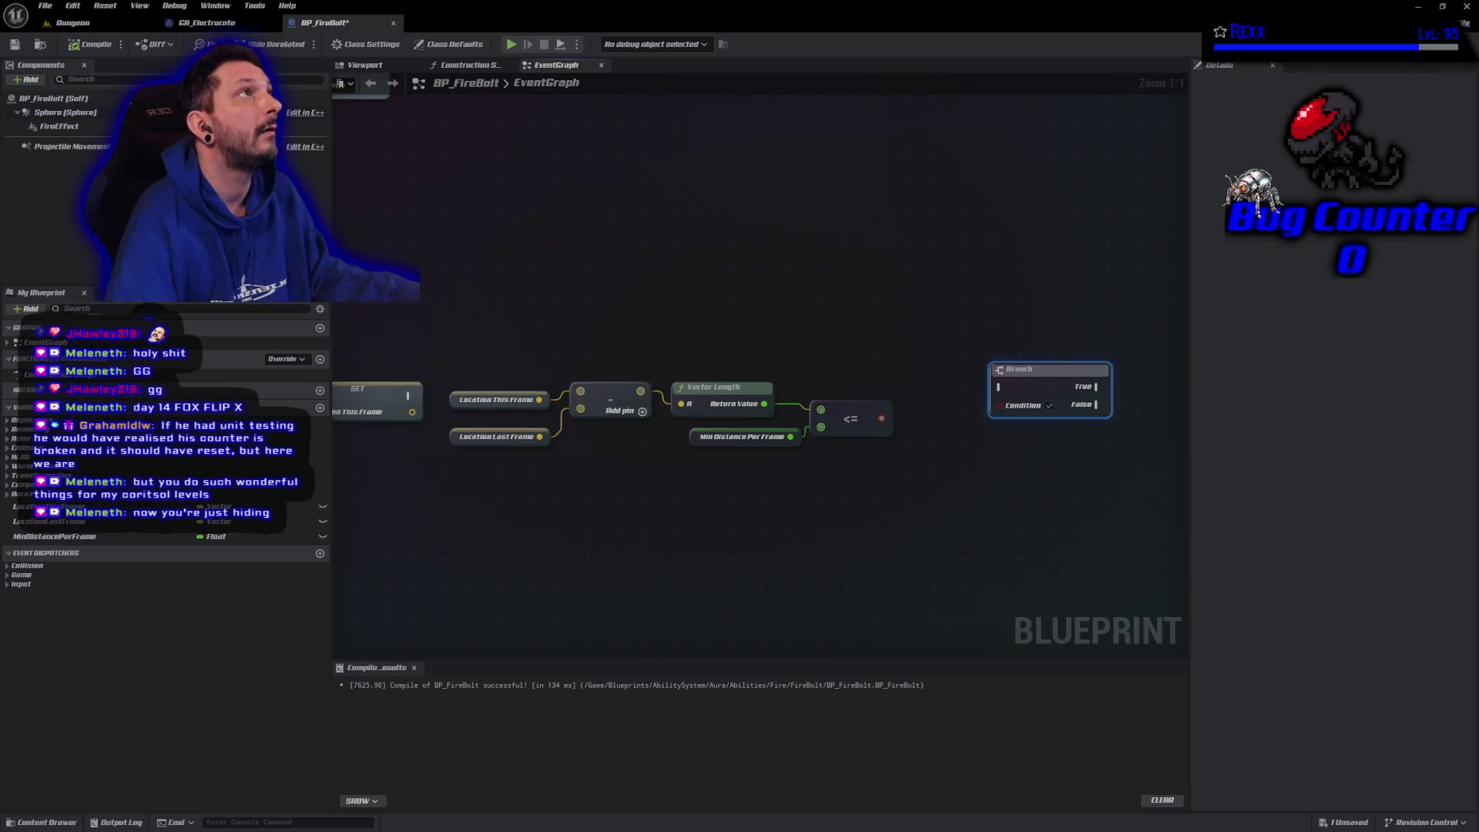
drag(881, 419, 1000, 405)
drag(1067, 365, 979, 345)
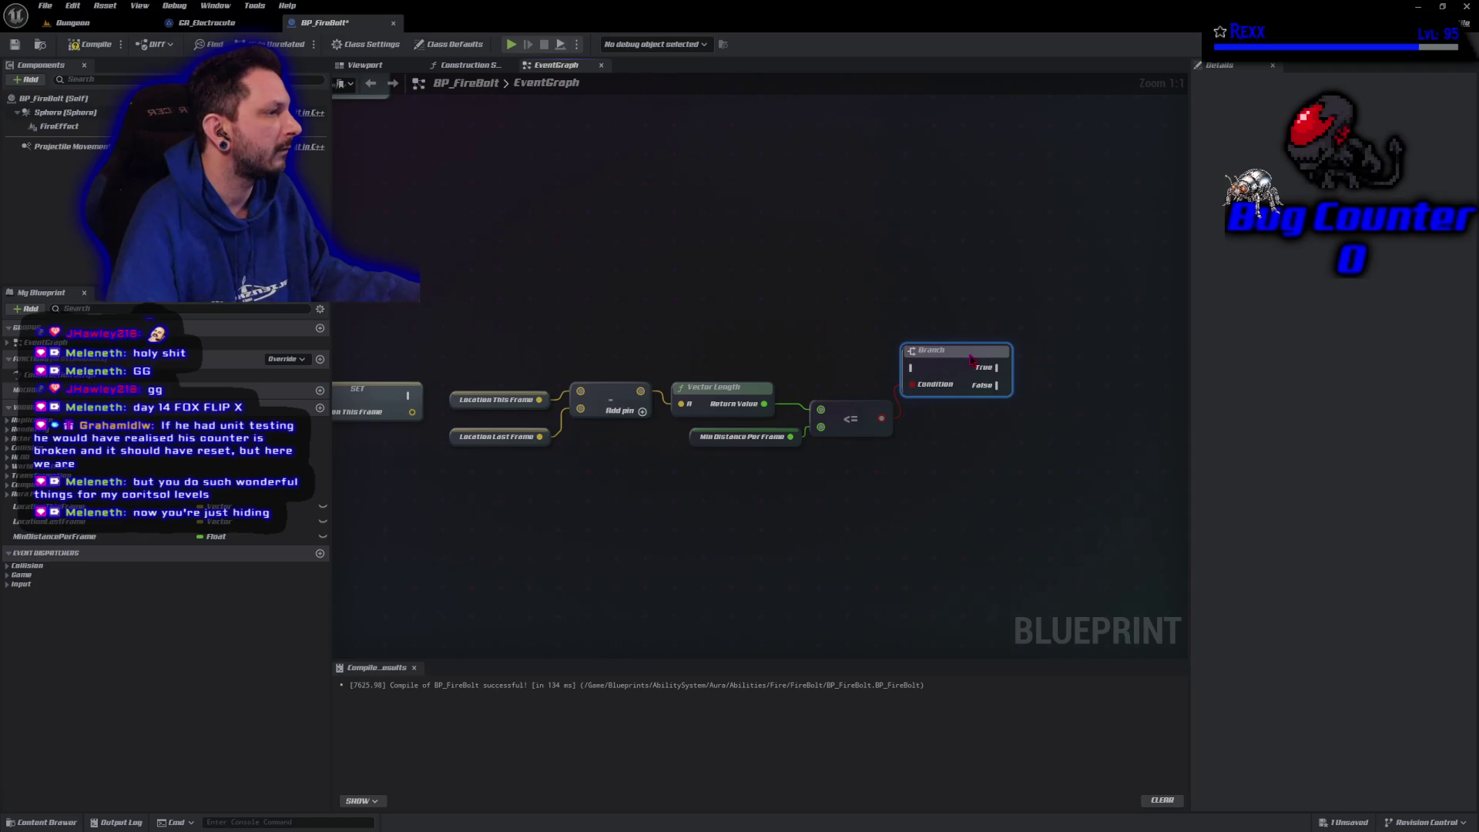
scroll(465, 525, down, 3)
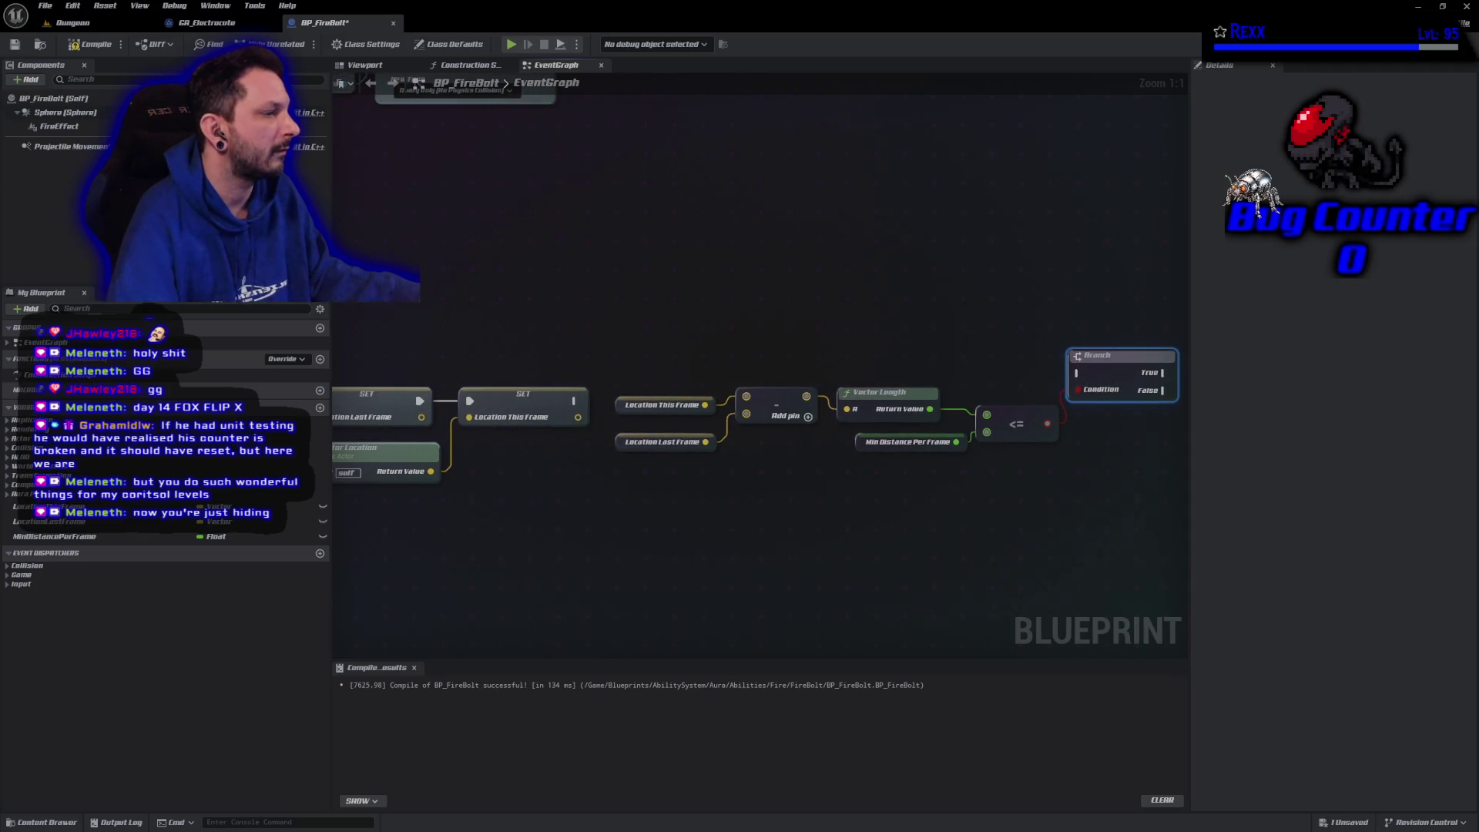
scroll(562, 525, up, 1)
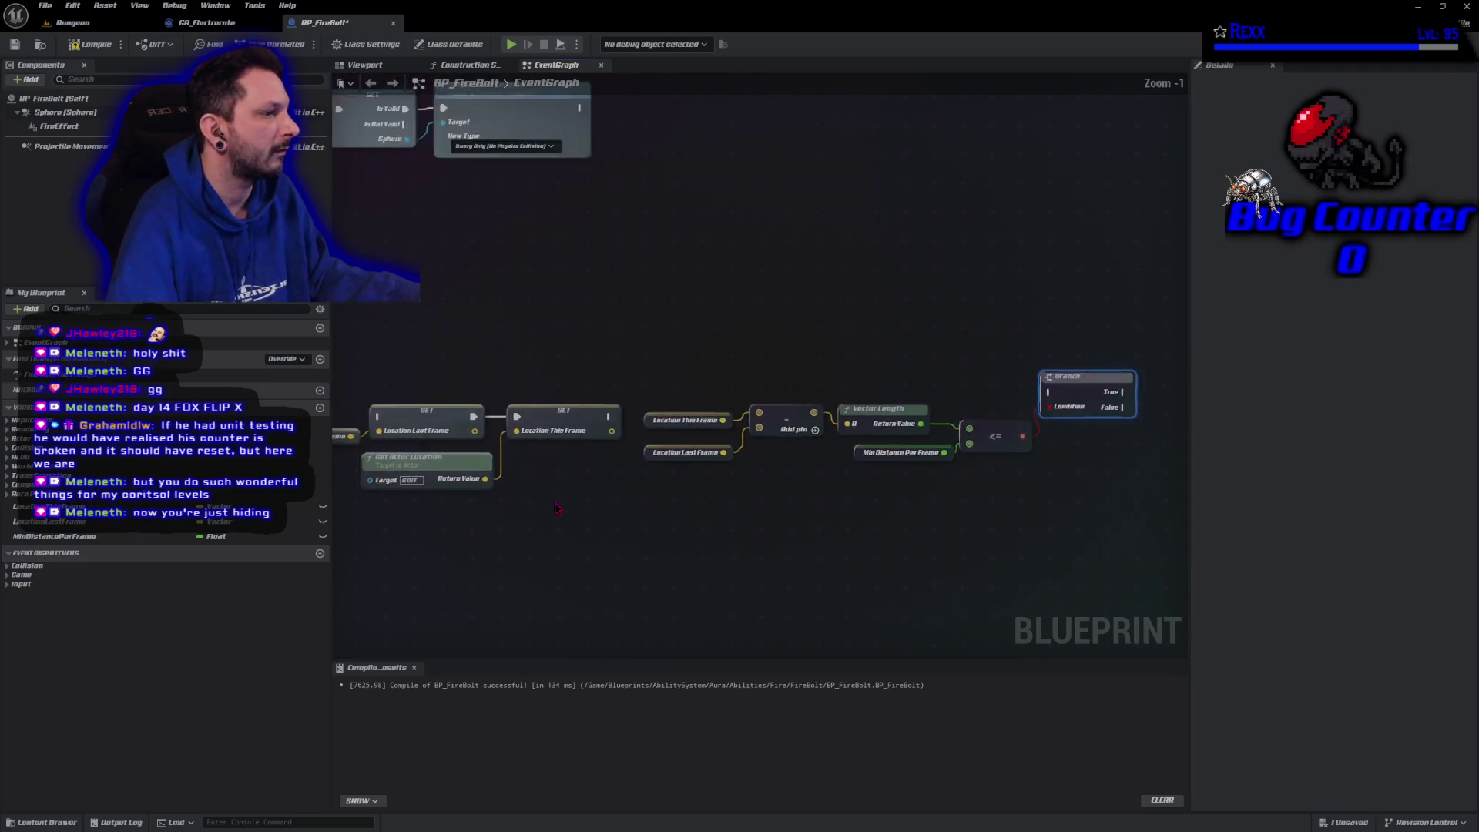
click(601, 429)
mouse_move(601, 429)
mouse_down()
mouse_move(628, 455)
mouse_move(878, 416)
mouse_move(990, 420)
mouse_move(978, 408)
mouse_up()
Align SET Location Last Frame and Get Actor Location with the execution wire
drag(505, 497, 364, 361)
key(q)
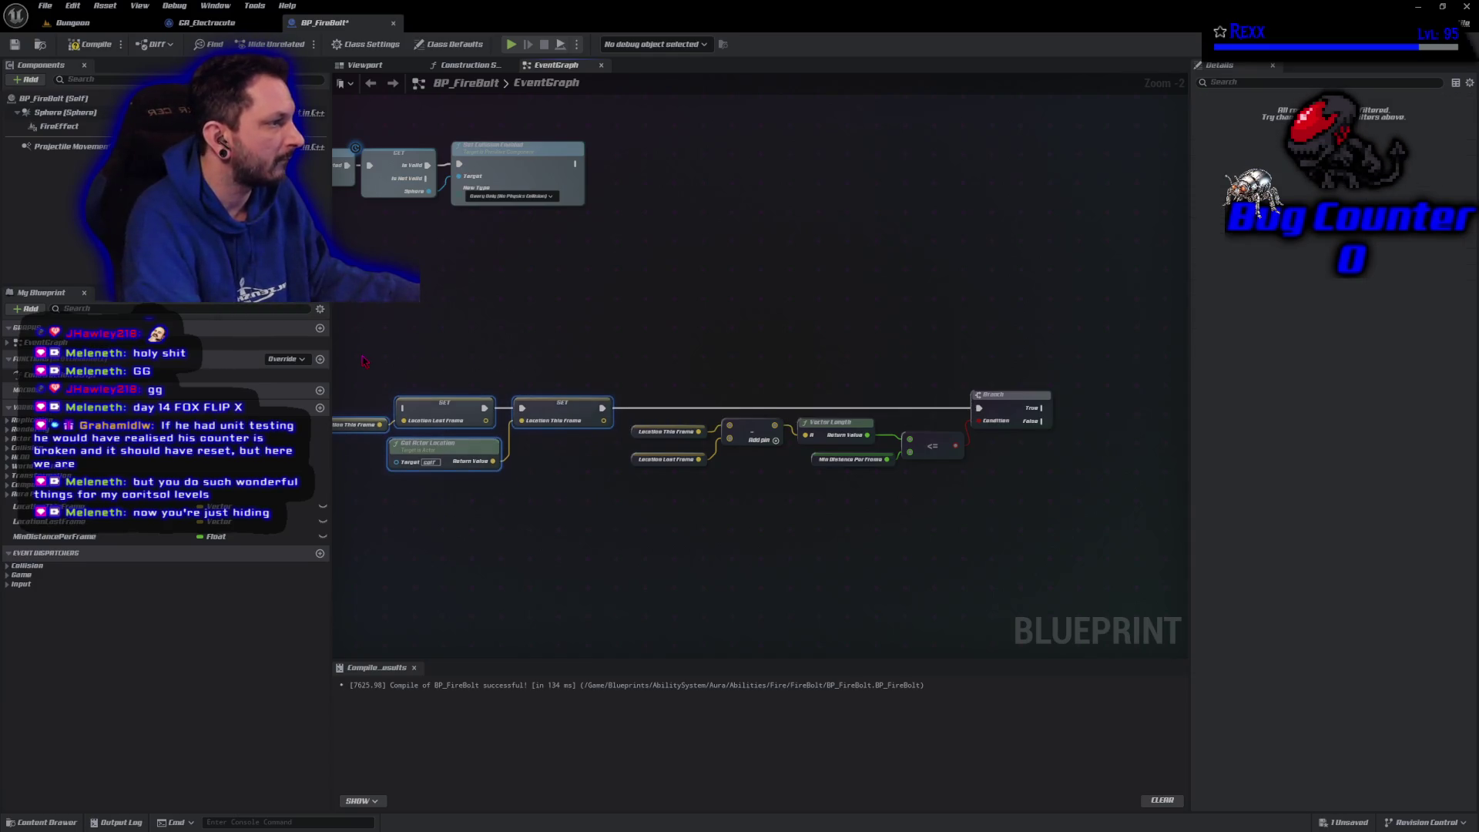
mouse_move(443, 504)
mouse_down()
mouse_move(723, 555)
mouse_move(579, 519)
mouse_up()
drag(679, 523, 615, 493)
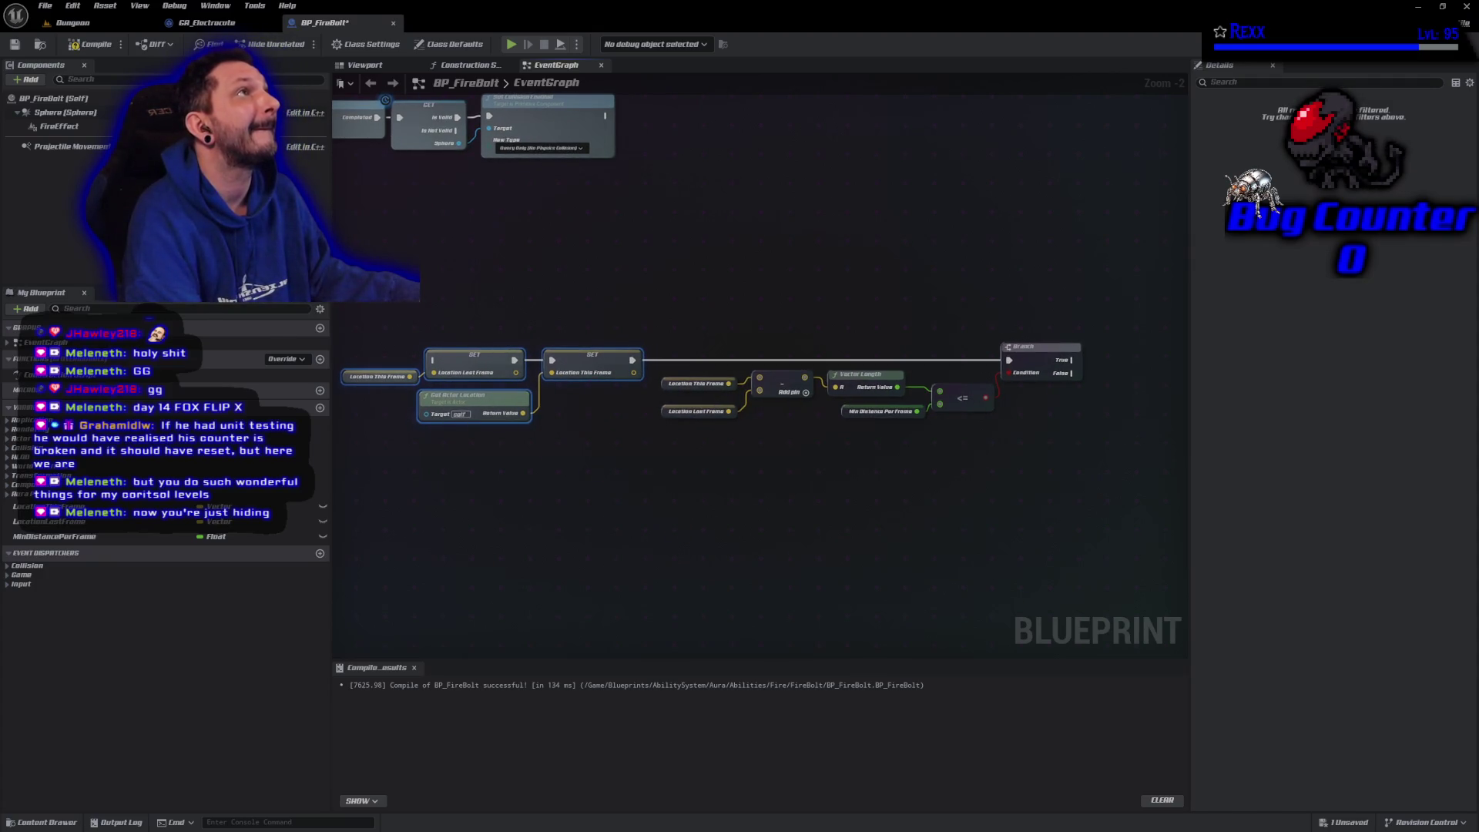
Add a Spawn Sound at Location node off the Branch's True output
drag(1070, 359, 1117, 373)
text(s)
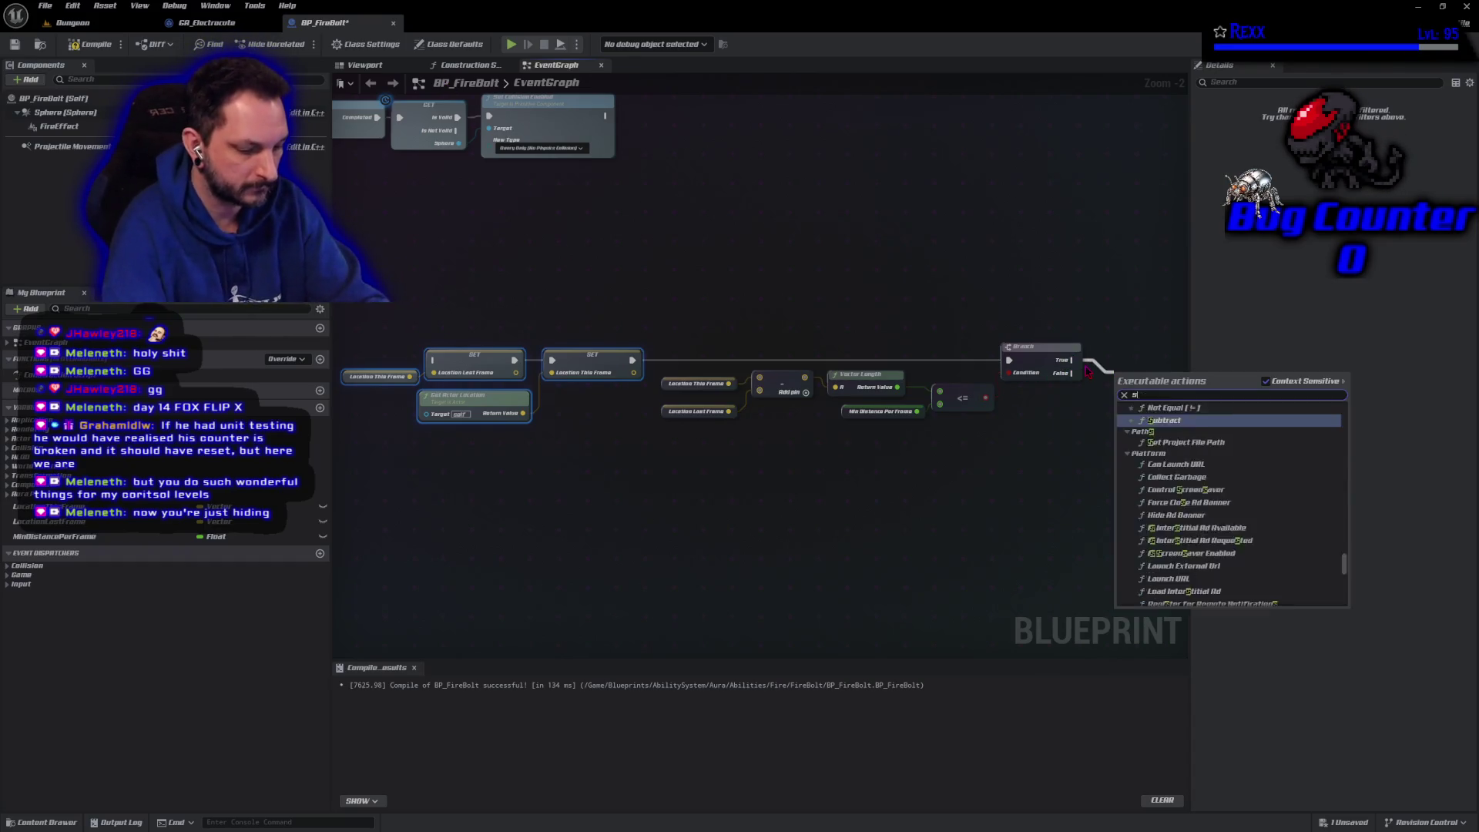
text(pawn sound at l)
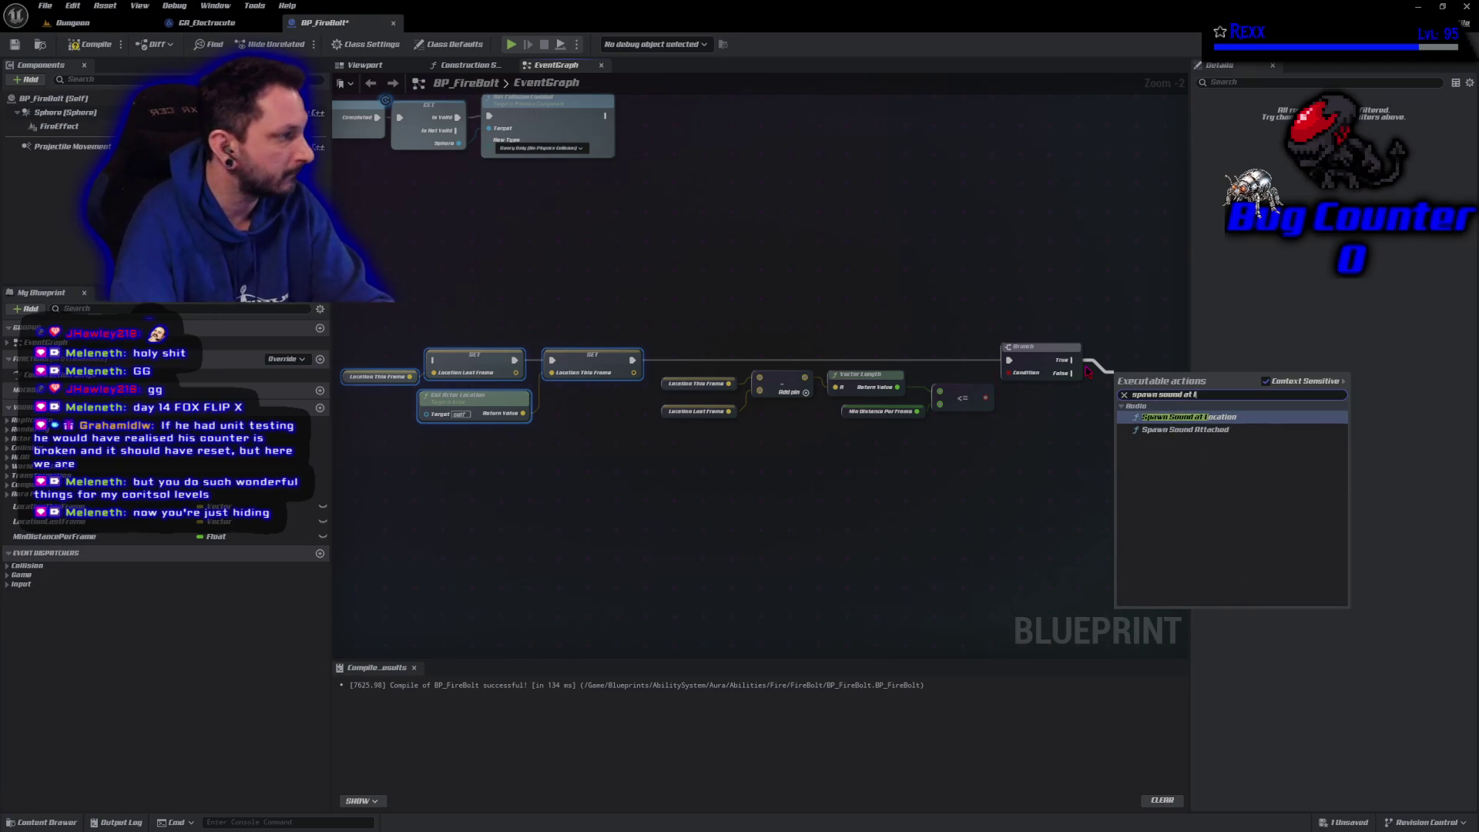
key(Return)
key(q)
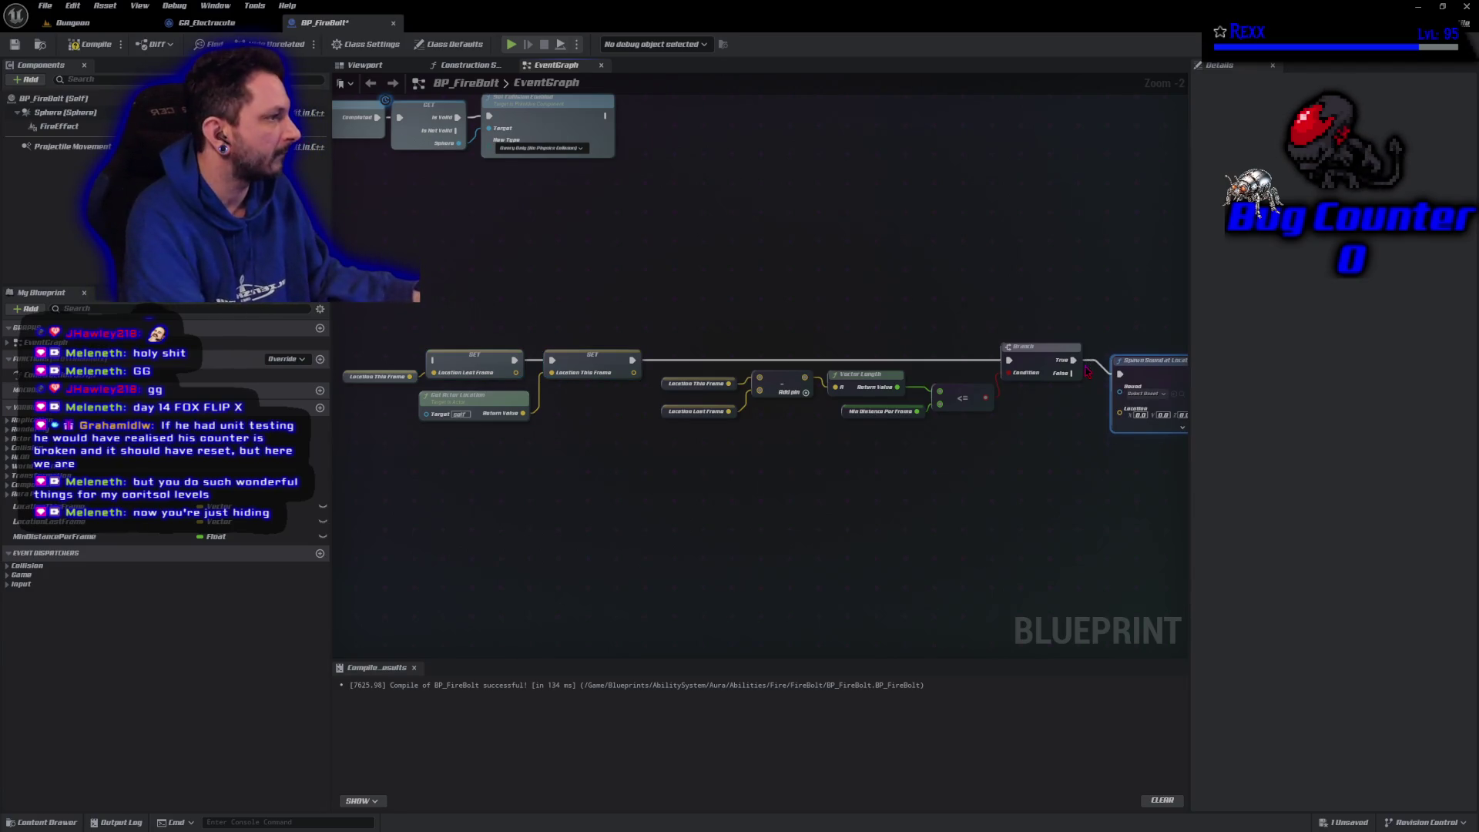
drag(1088, 314, 543, 294)
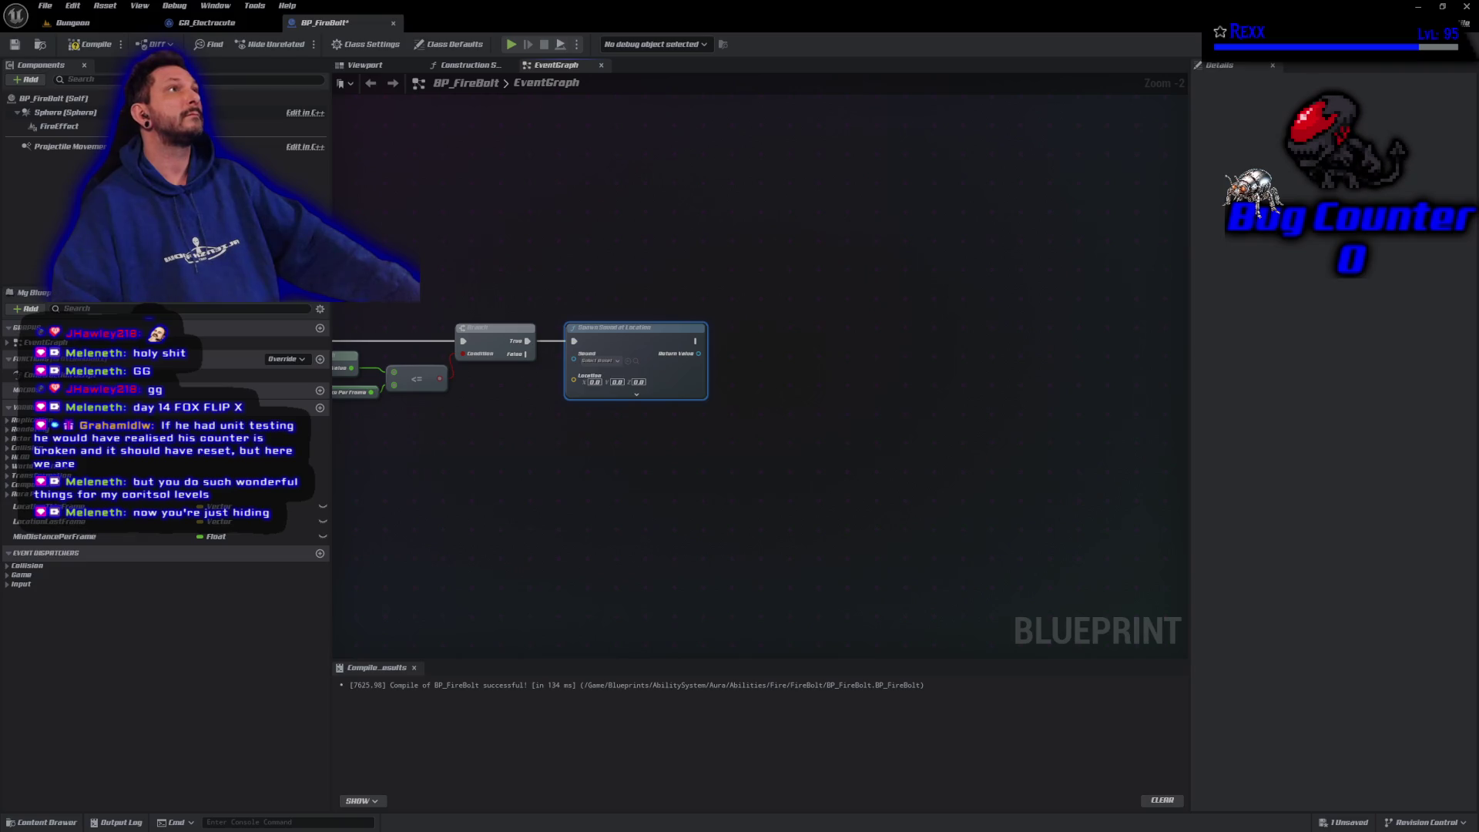
Set the node's Sound to SFX_FireBolt_Impact and save
click(586, 361)
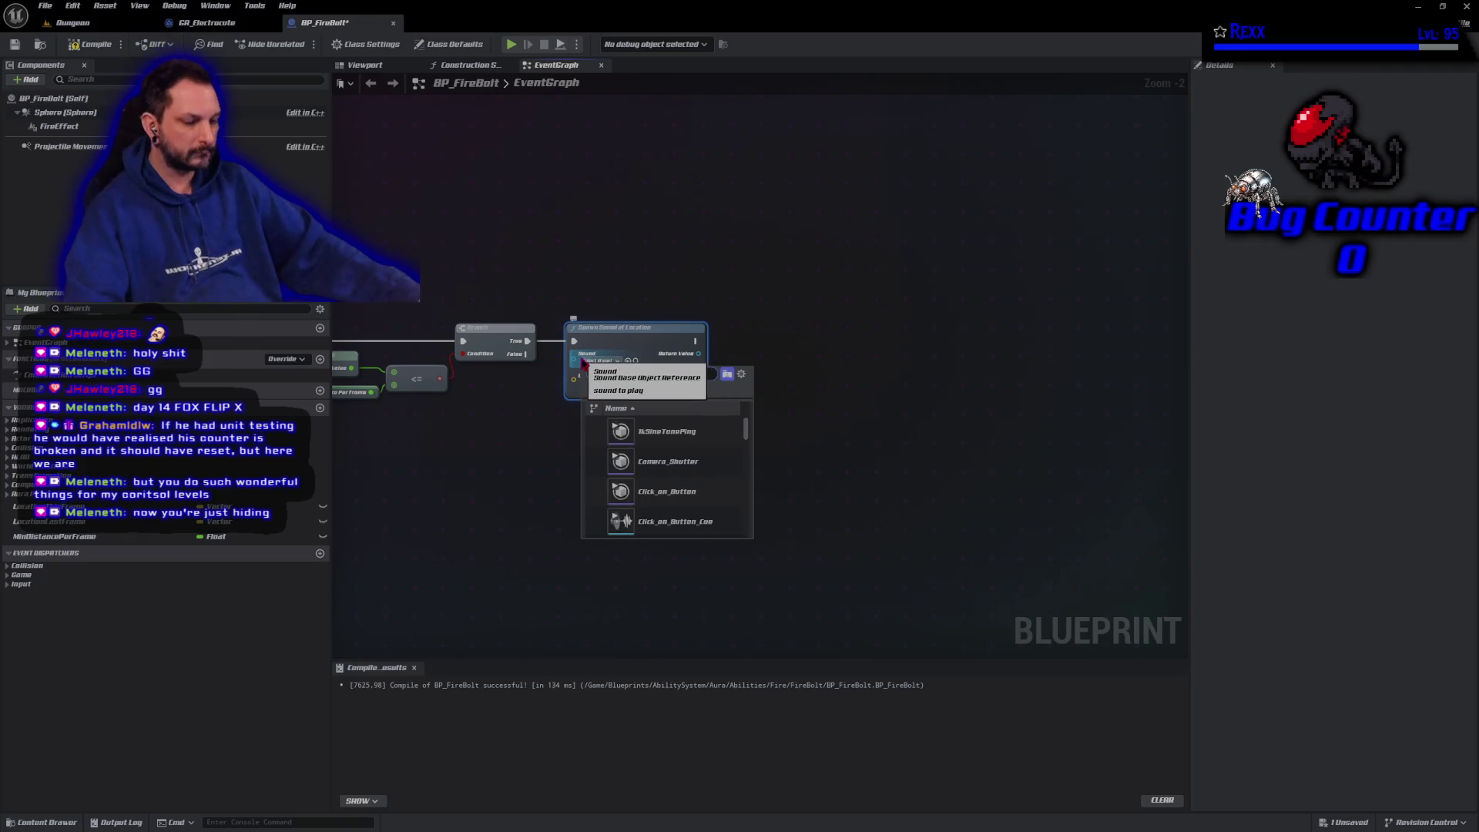
text(fire)
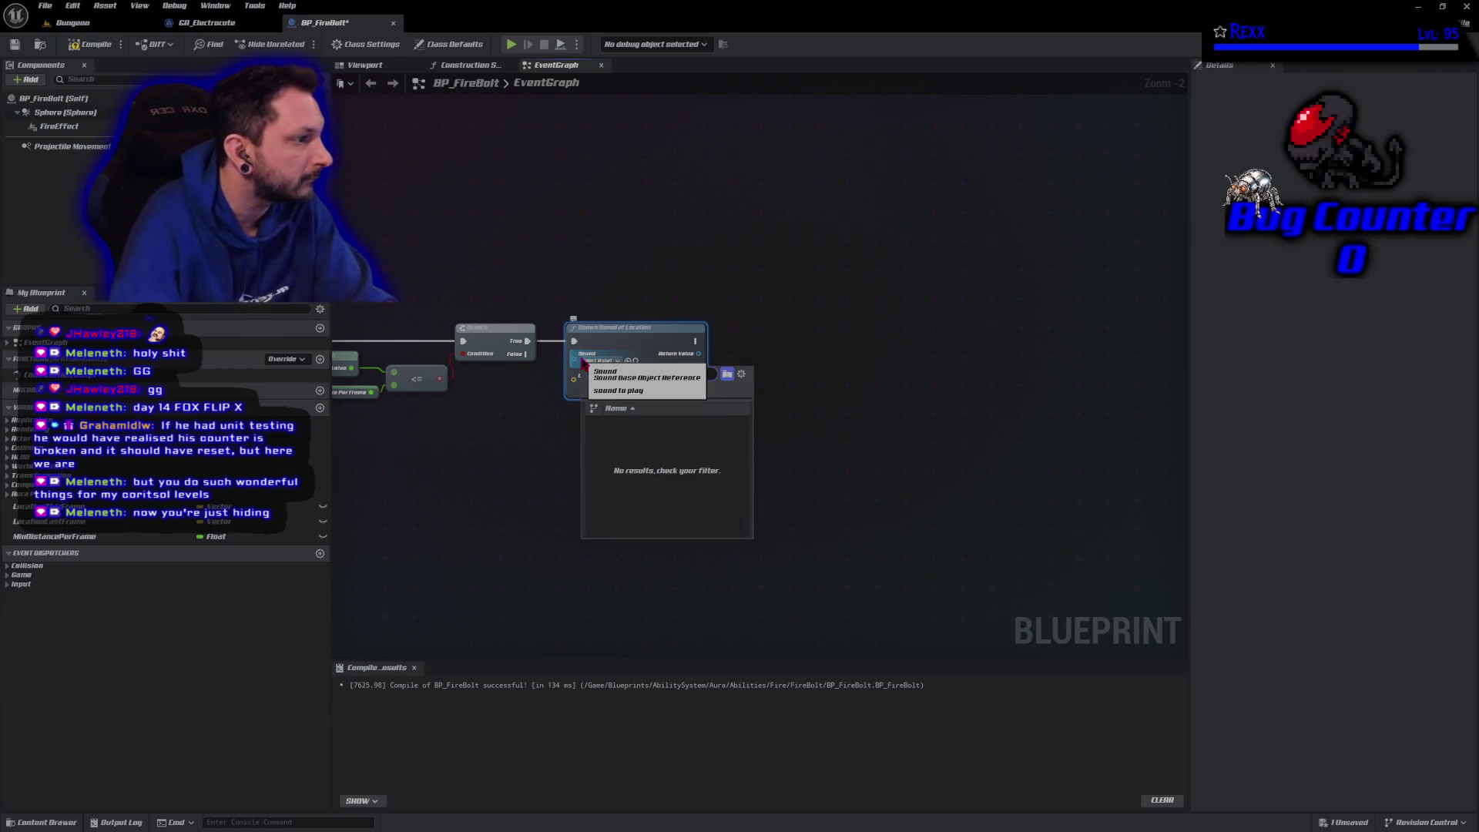
key(BackSpace)
key(BackSpace)
key(BackSpace)
text(sfx)
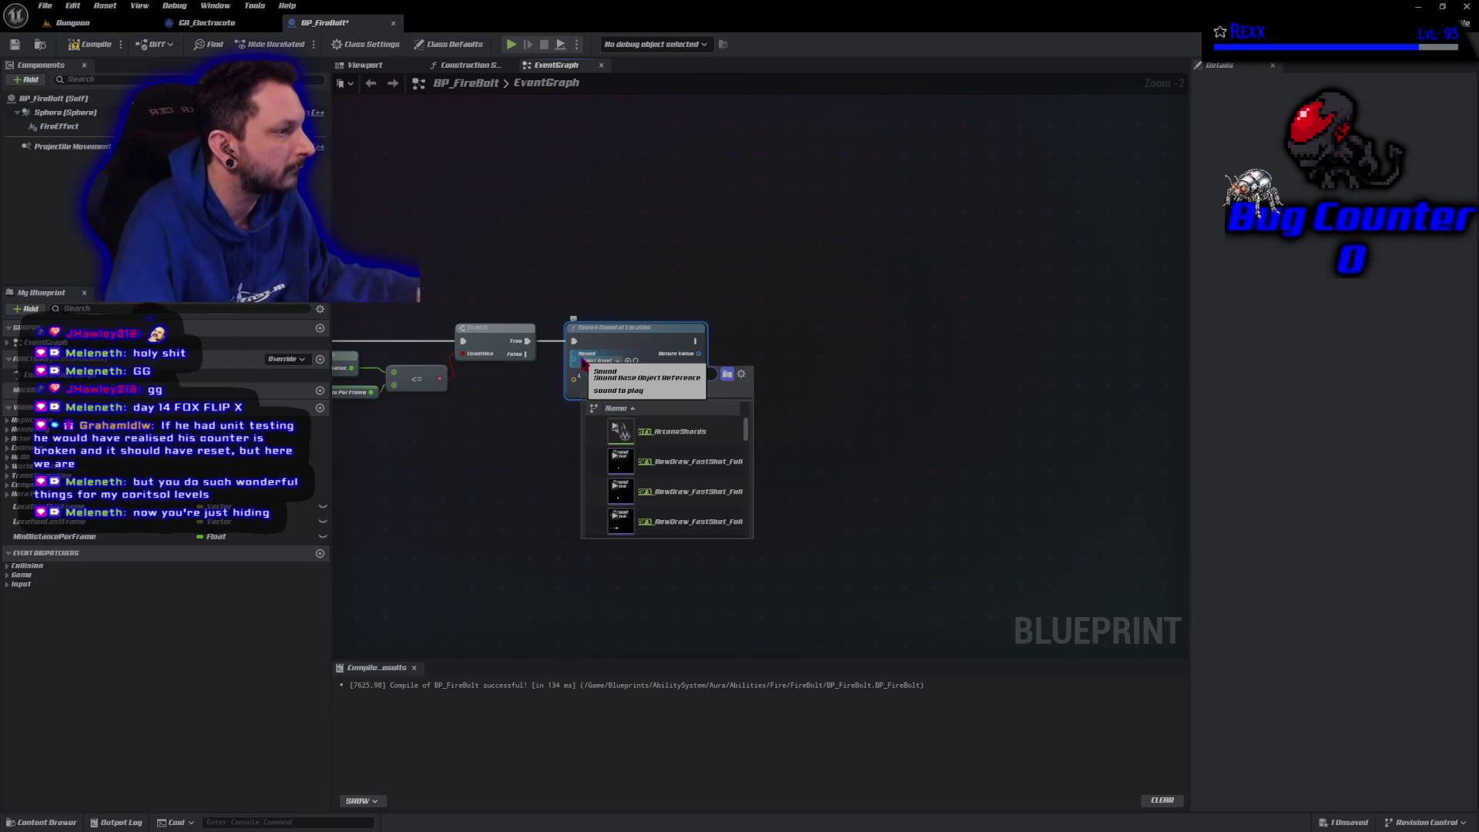
text(_)
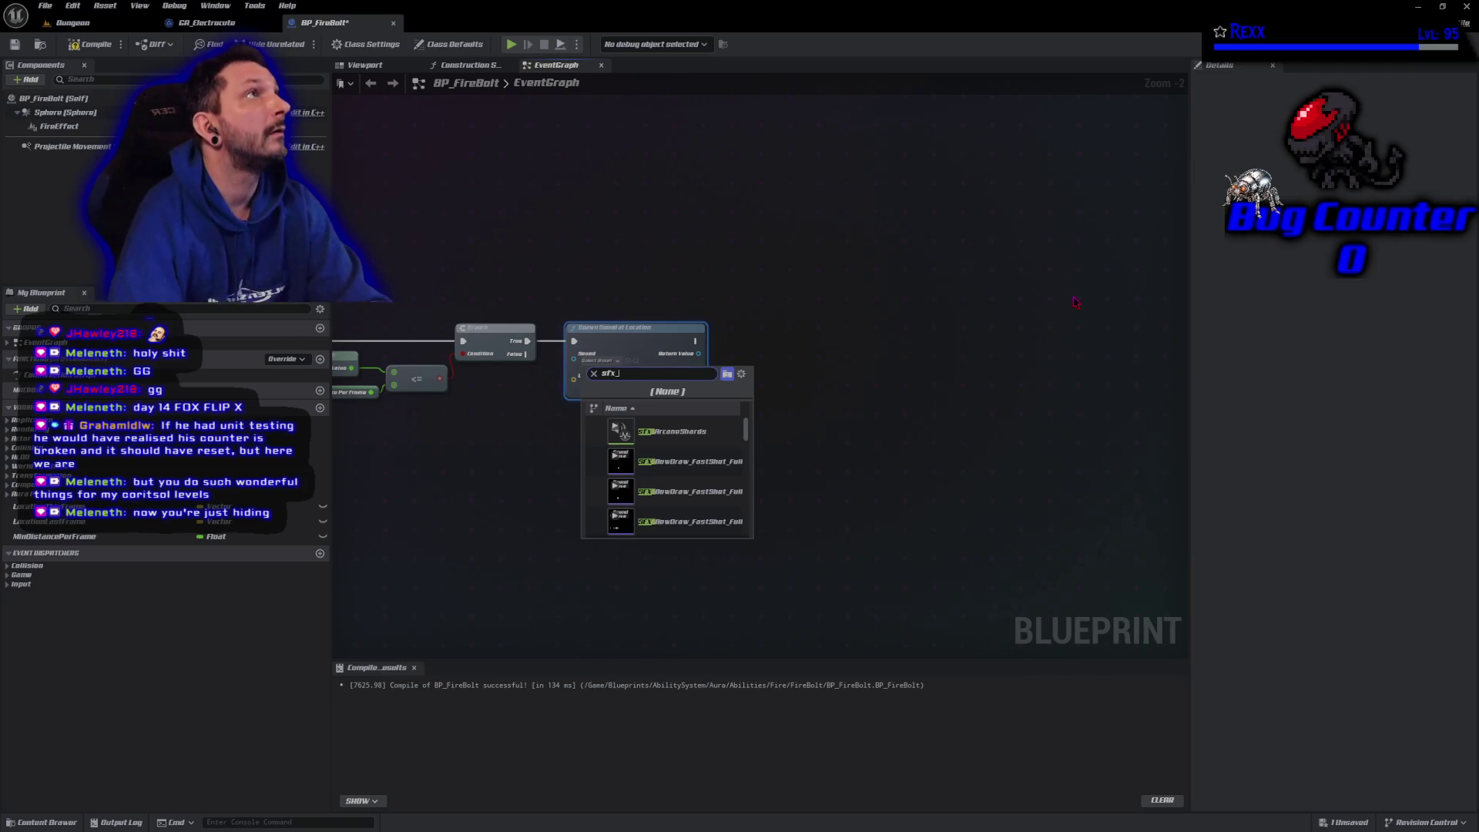
text(firebolt)
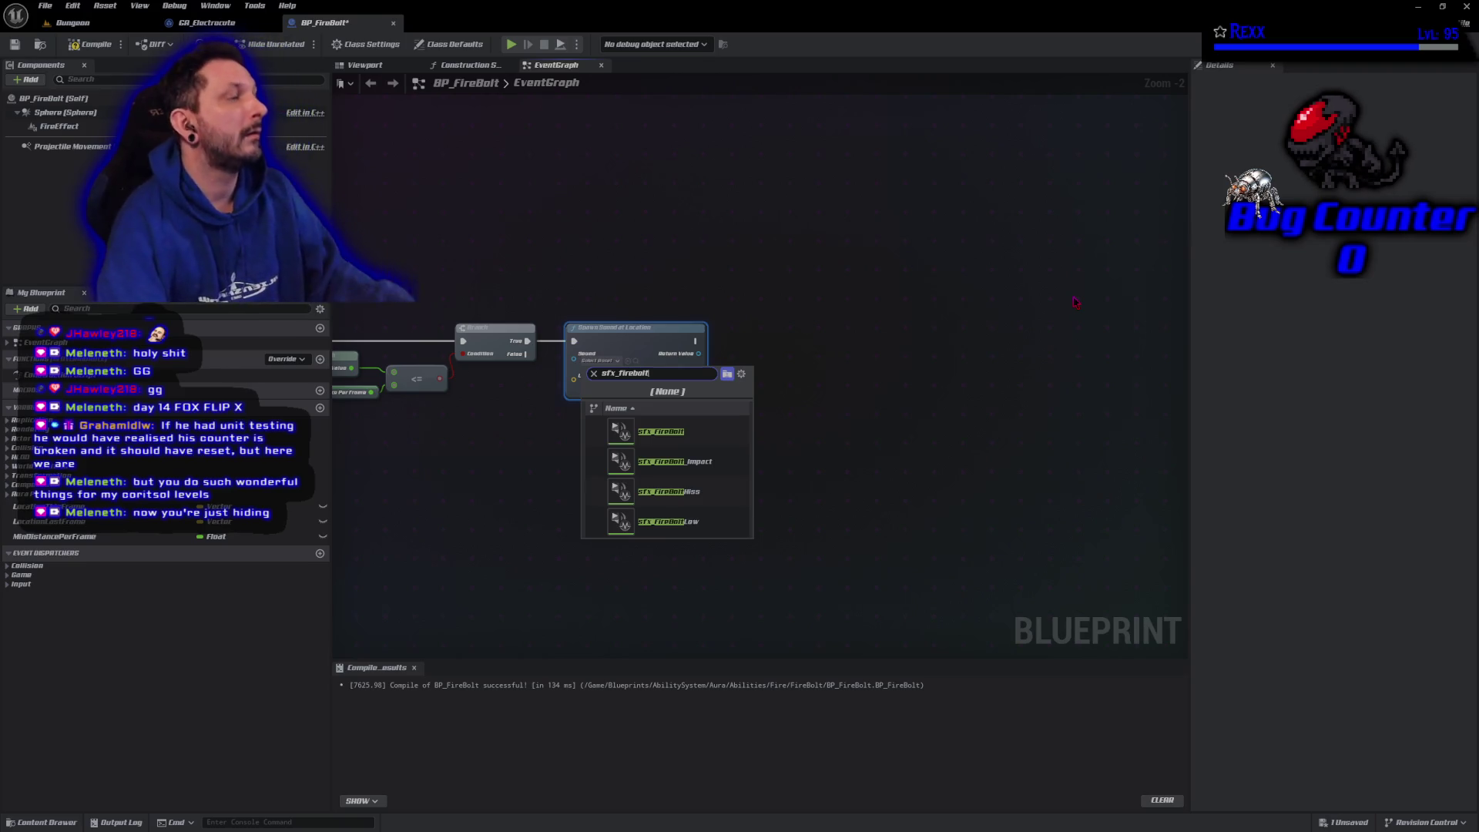
click(676, 467)
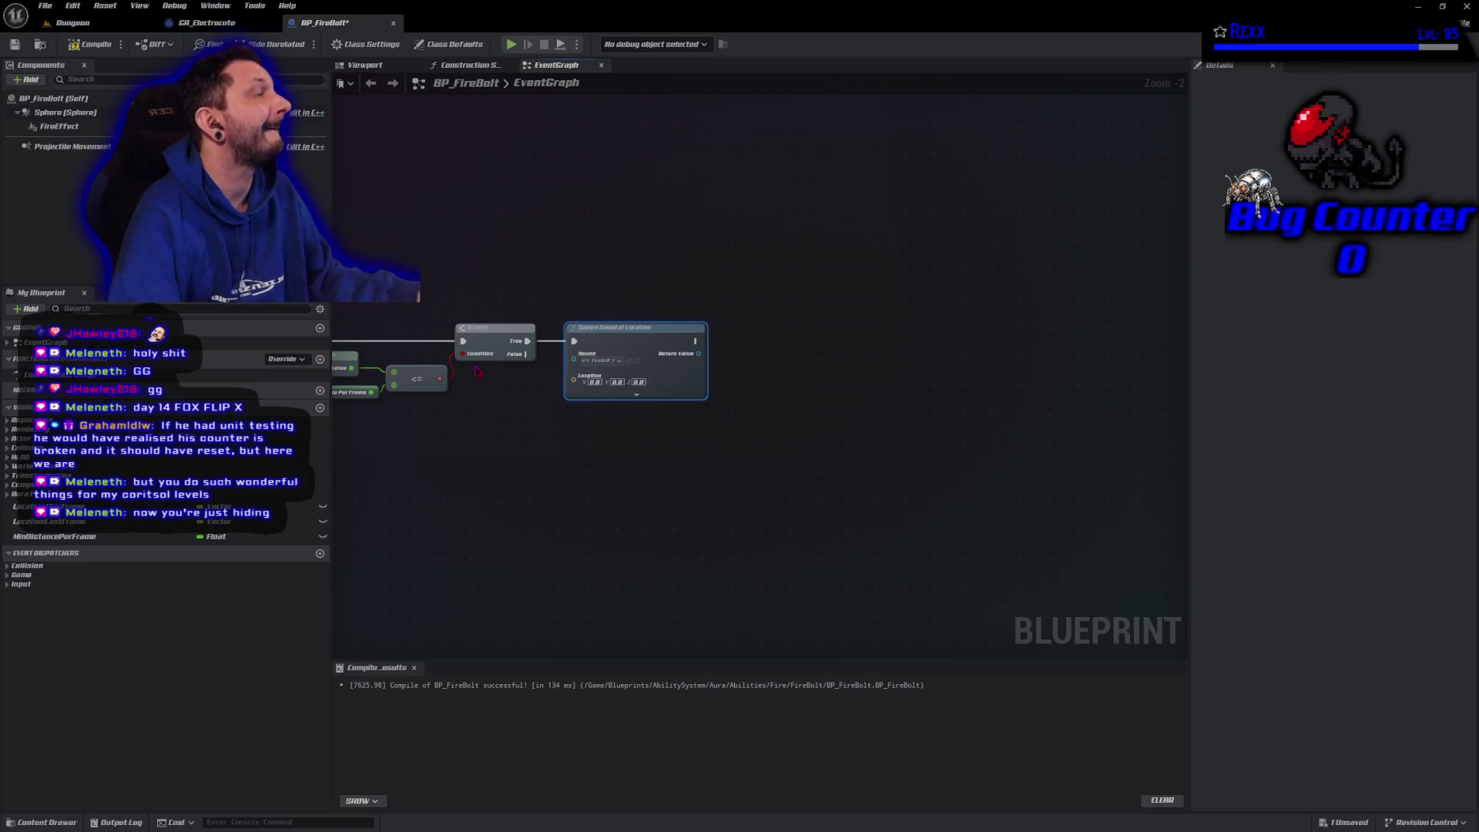
key(ctrl+s)
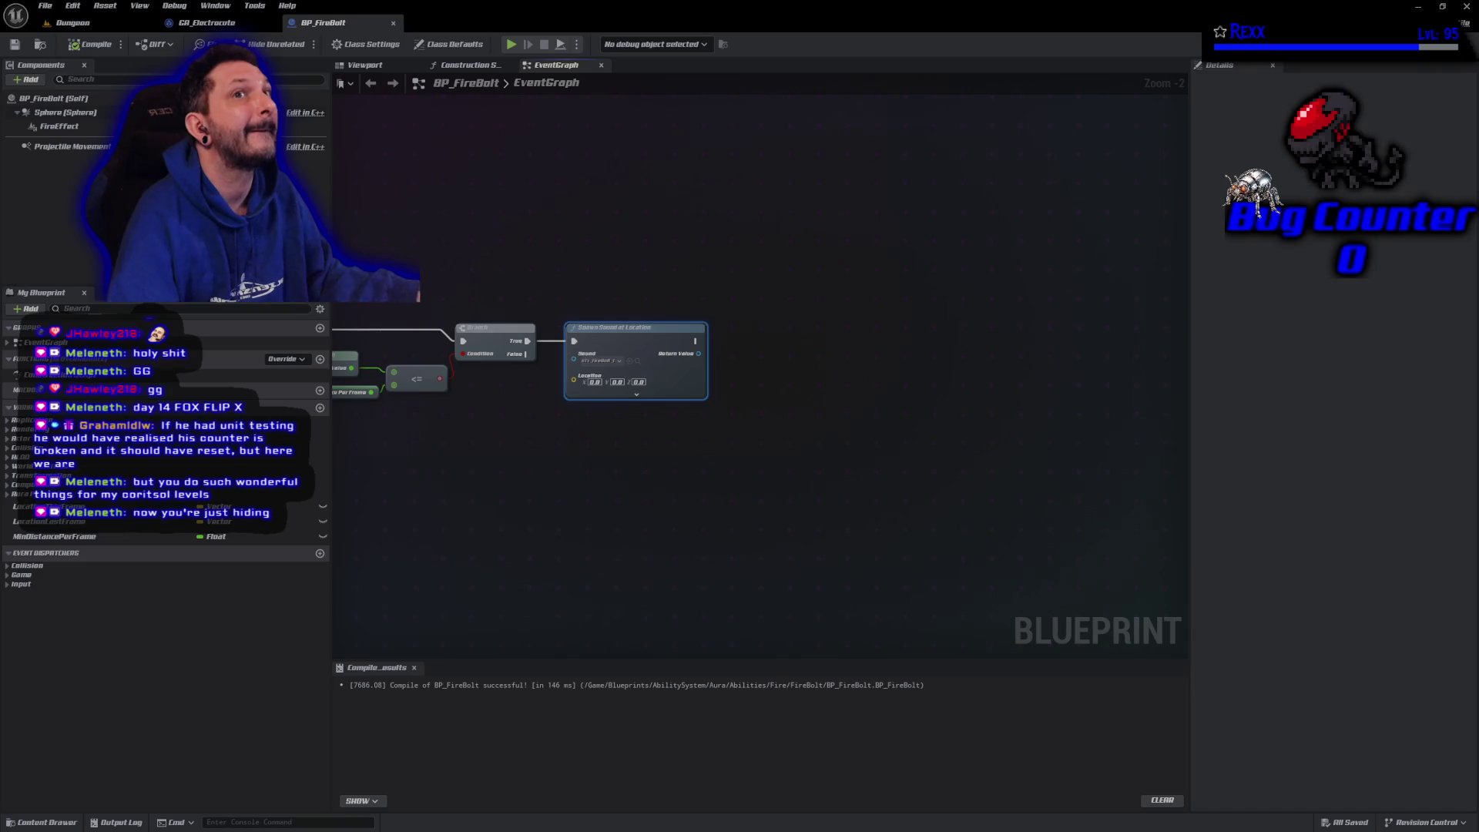
Plug a LocationThisFrame getter into the sound's Location input and compile
click(308, 506)
mouse_move(293, 506)
mouse_down()
mouse_move(570, 431)
mouse_move(574, 377)
mouse_up()
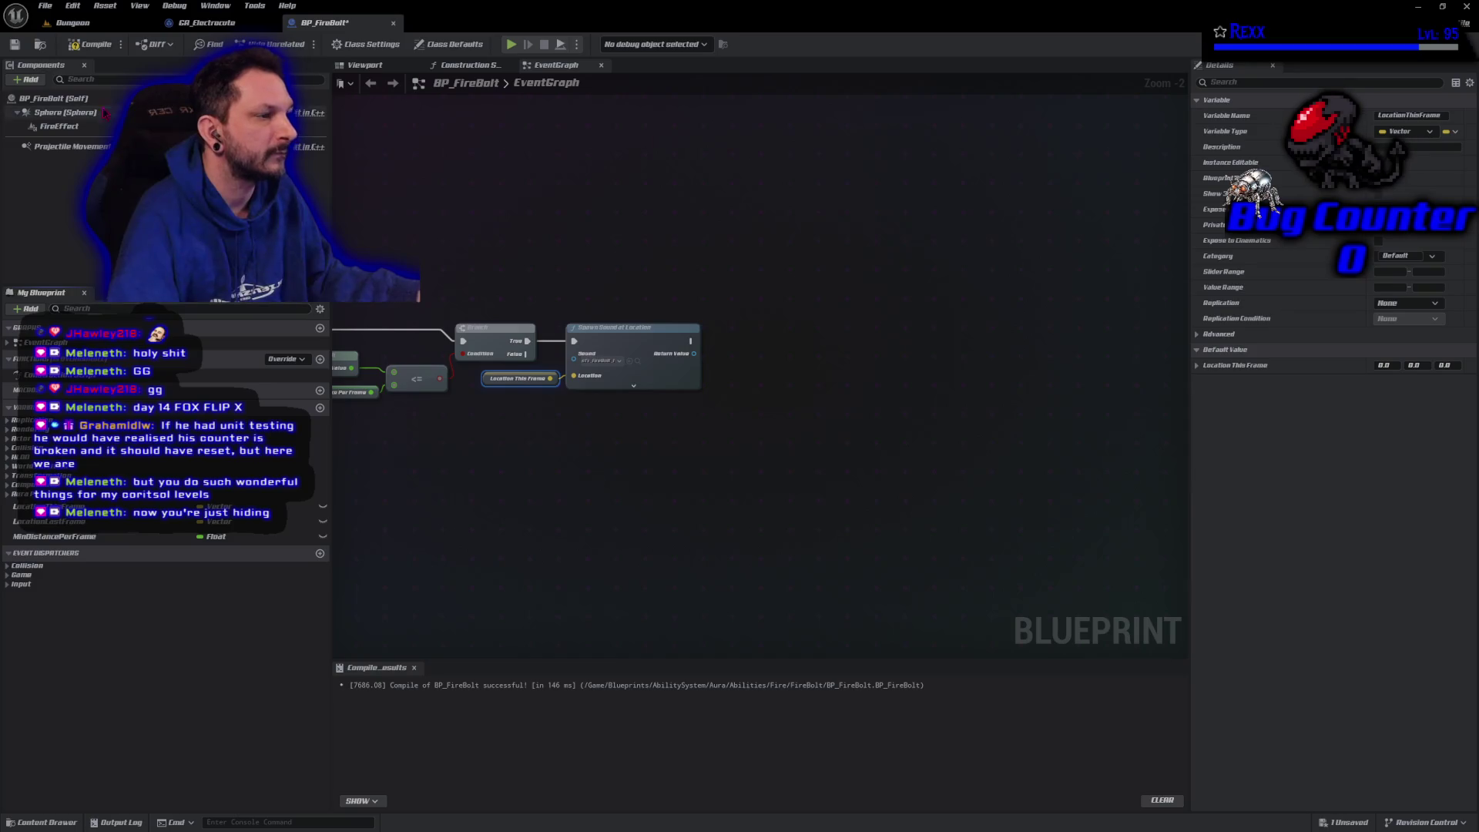
click(88, 44)
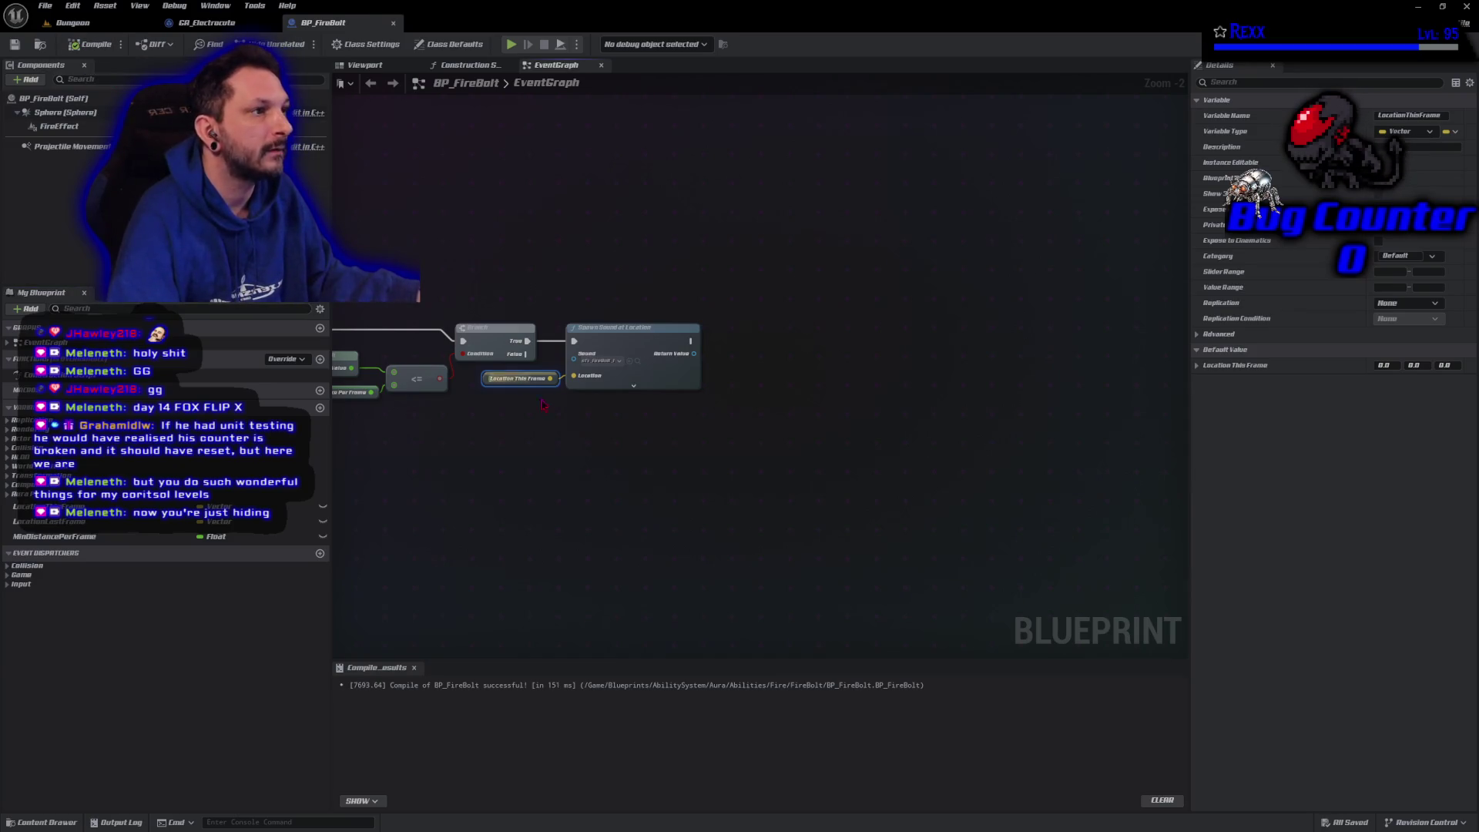
click(583, 467)
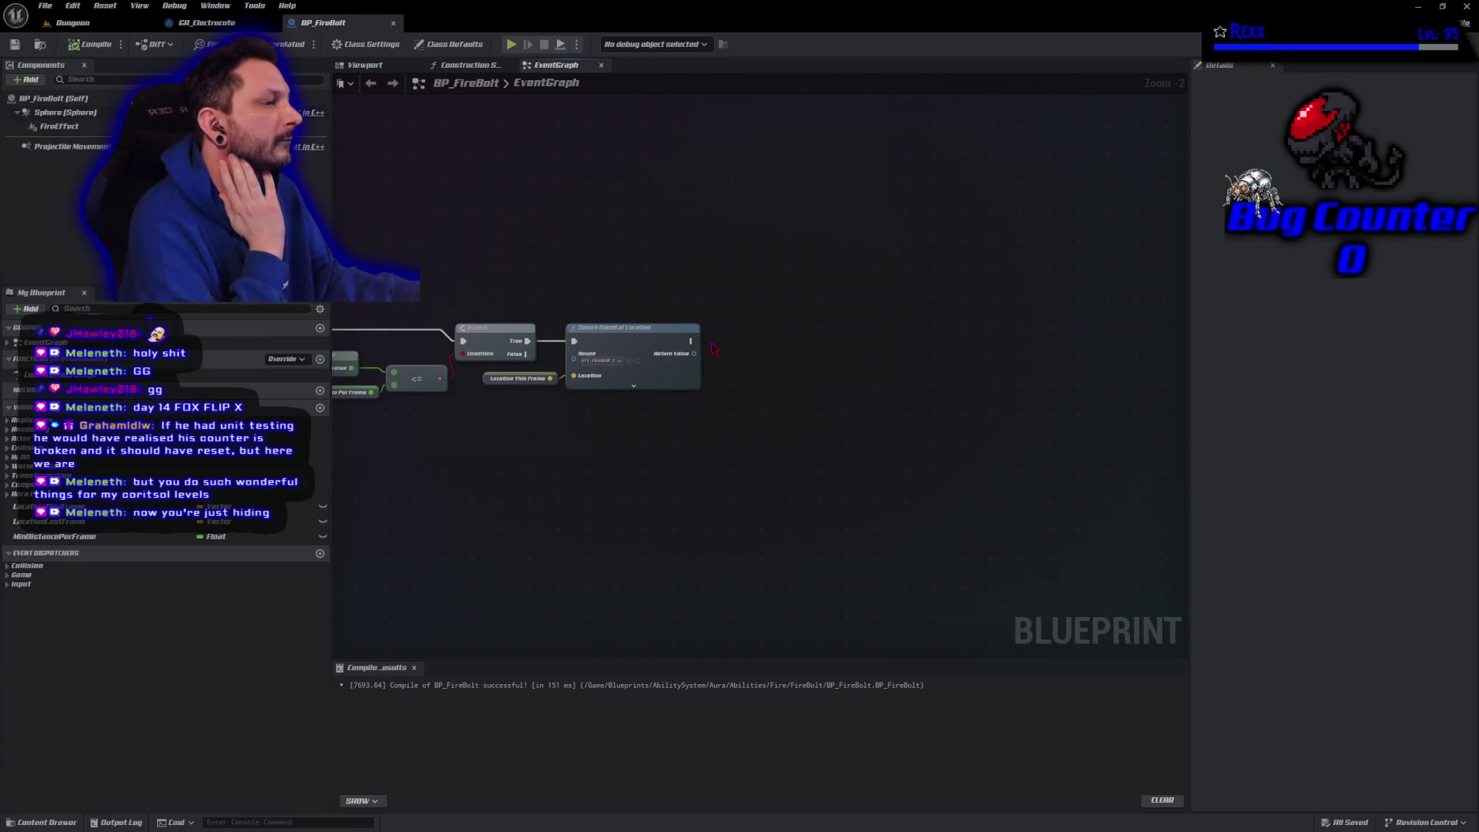
drag(690, 340, 738, 339)
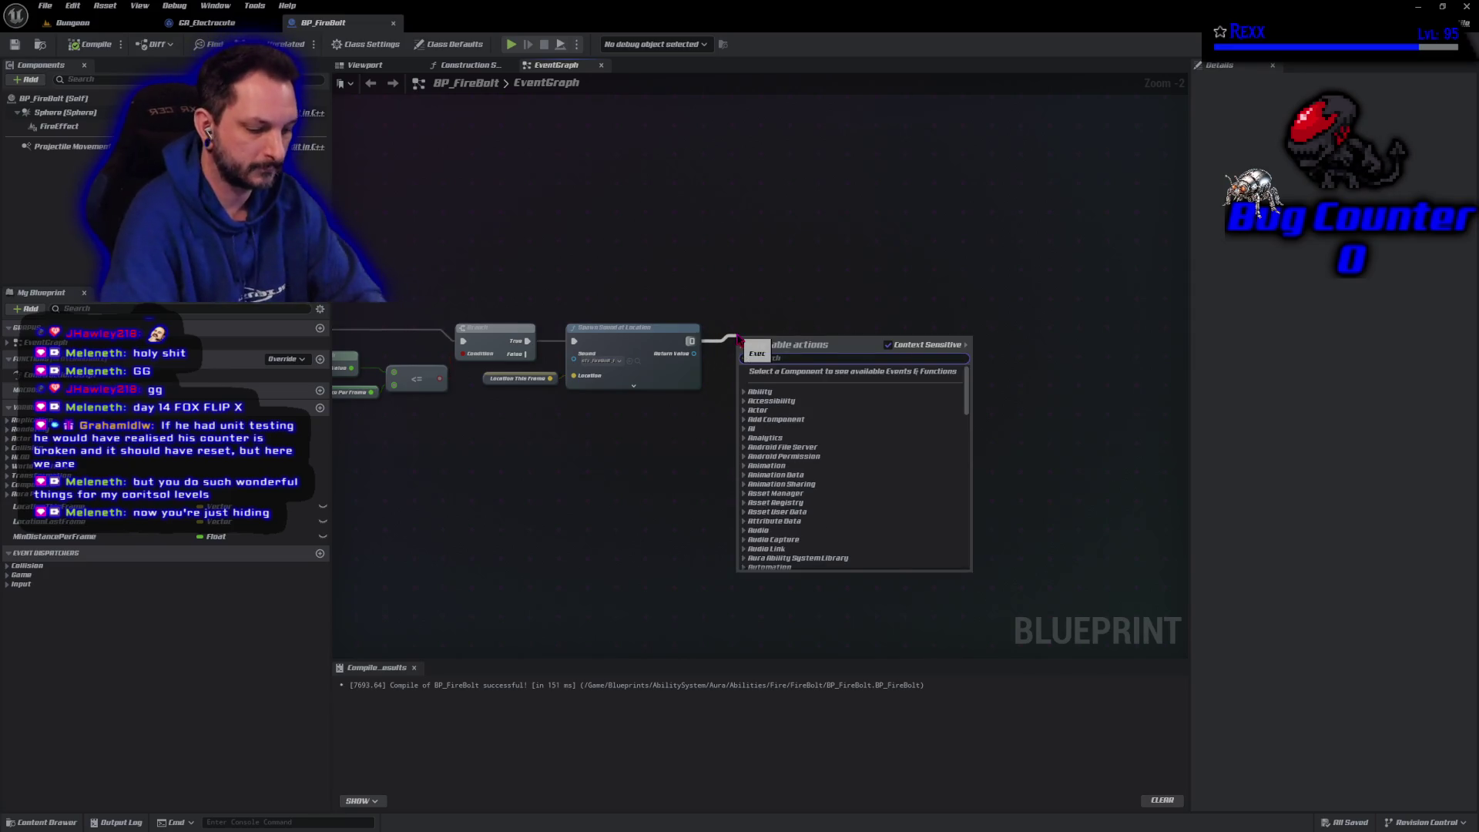
Add a Spawn System at Location node using NS_FireExplosion, then inspect Class Defaults
text(spawn sys)
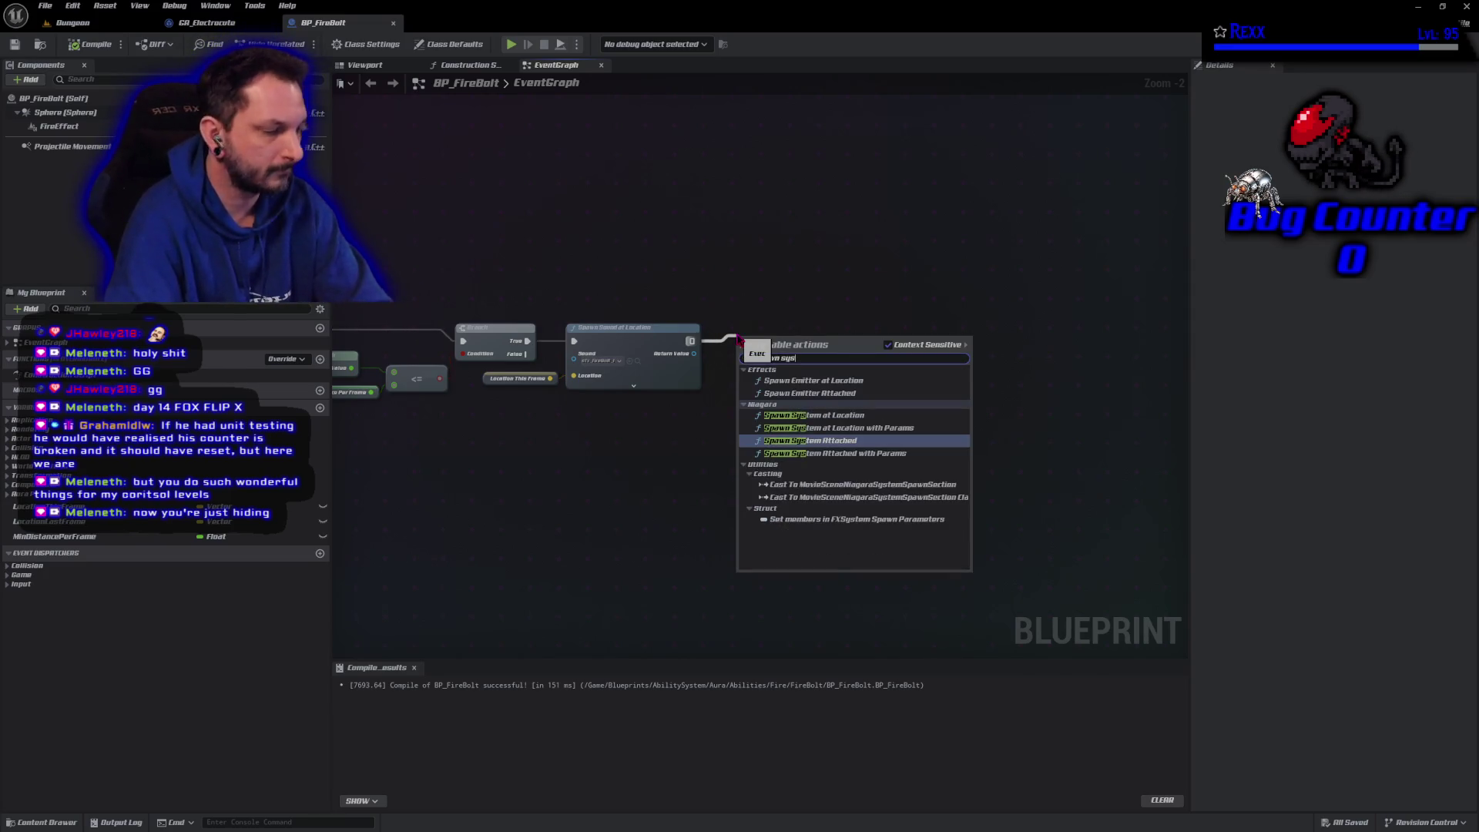
text( at loc)
key(Return)
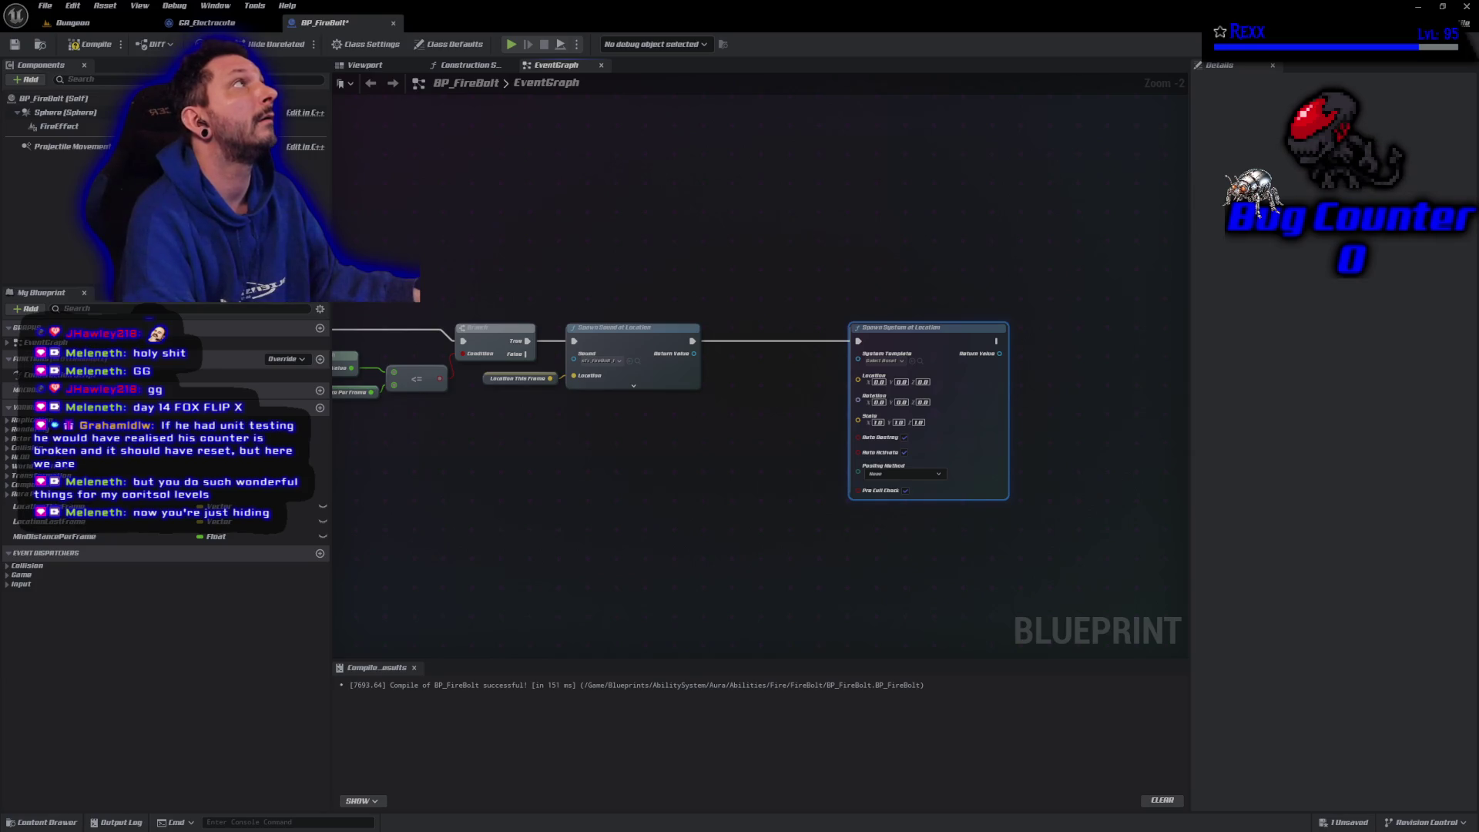
click(885, 361)
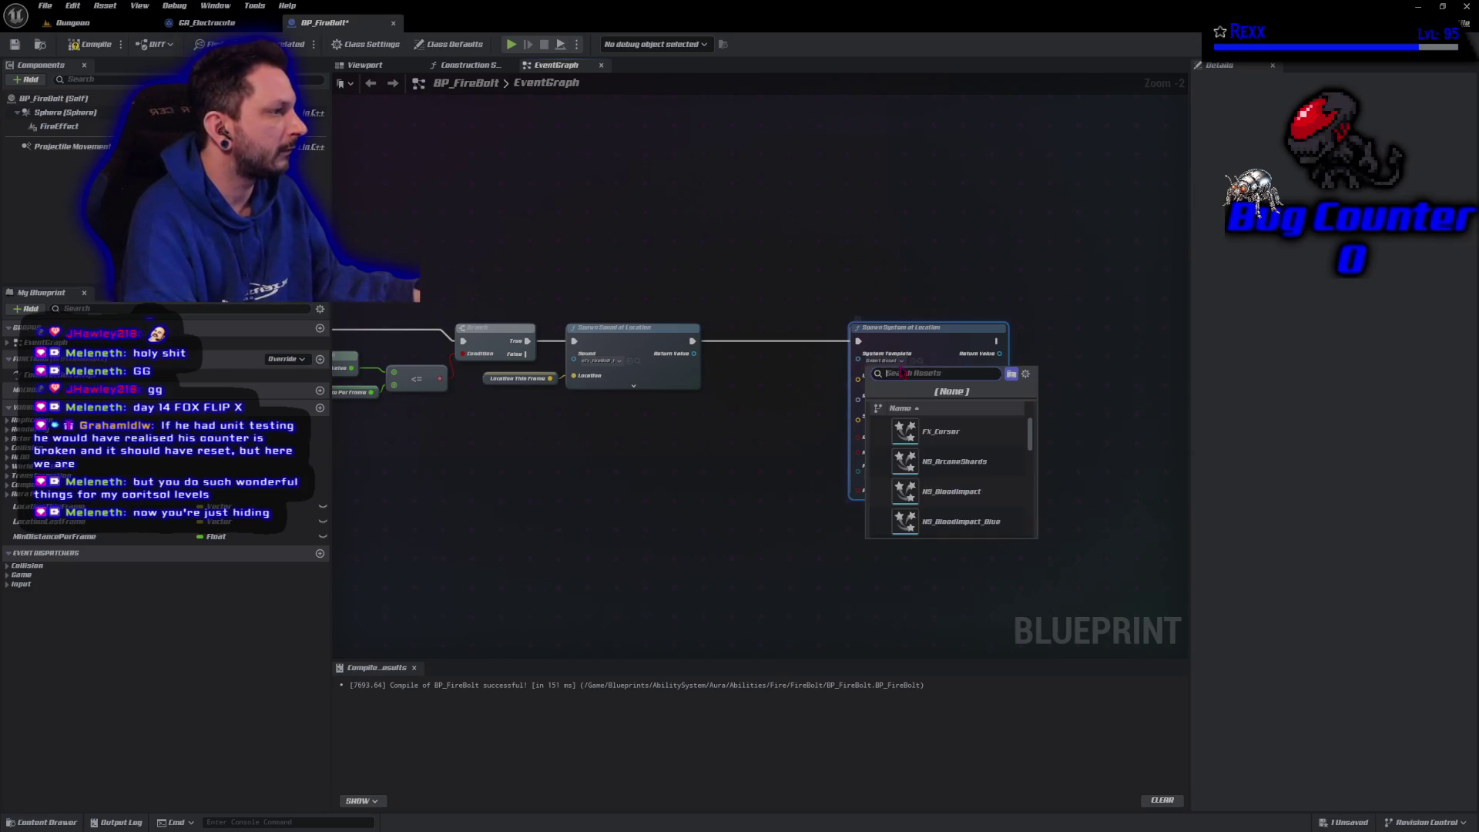
text(ns_fire)
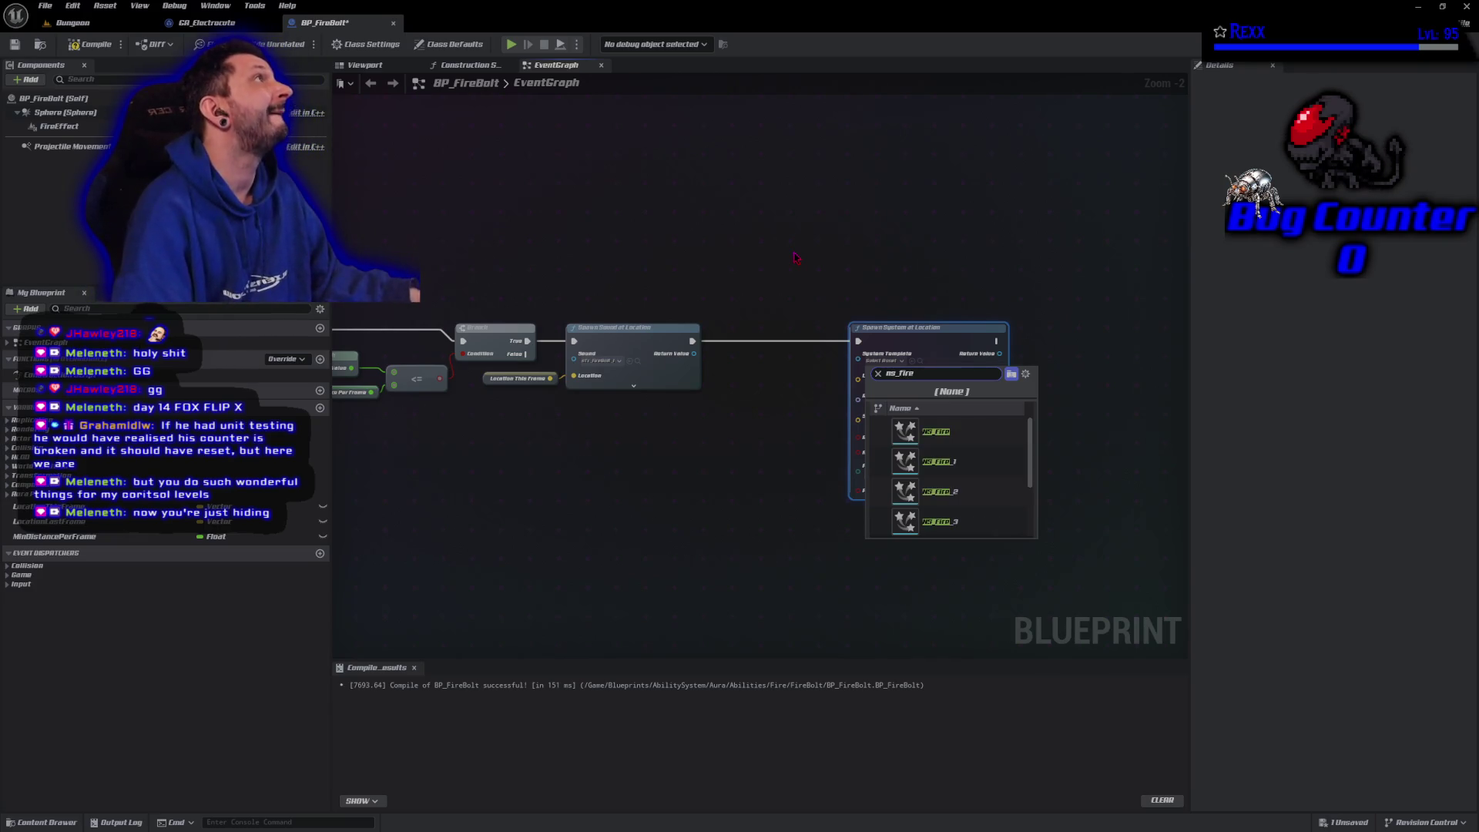
text(ex)
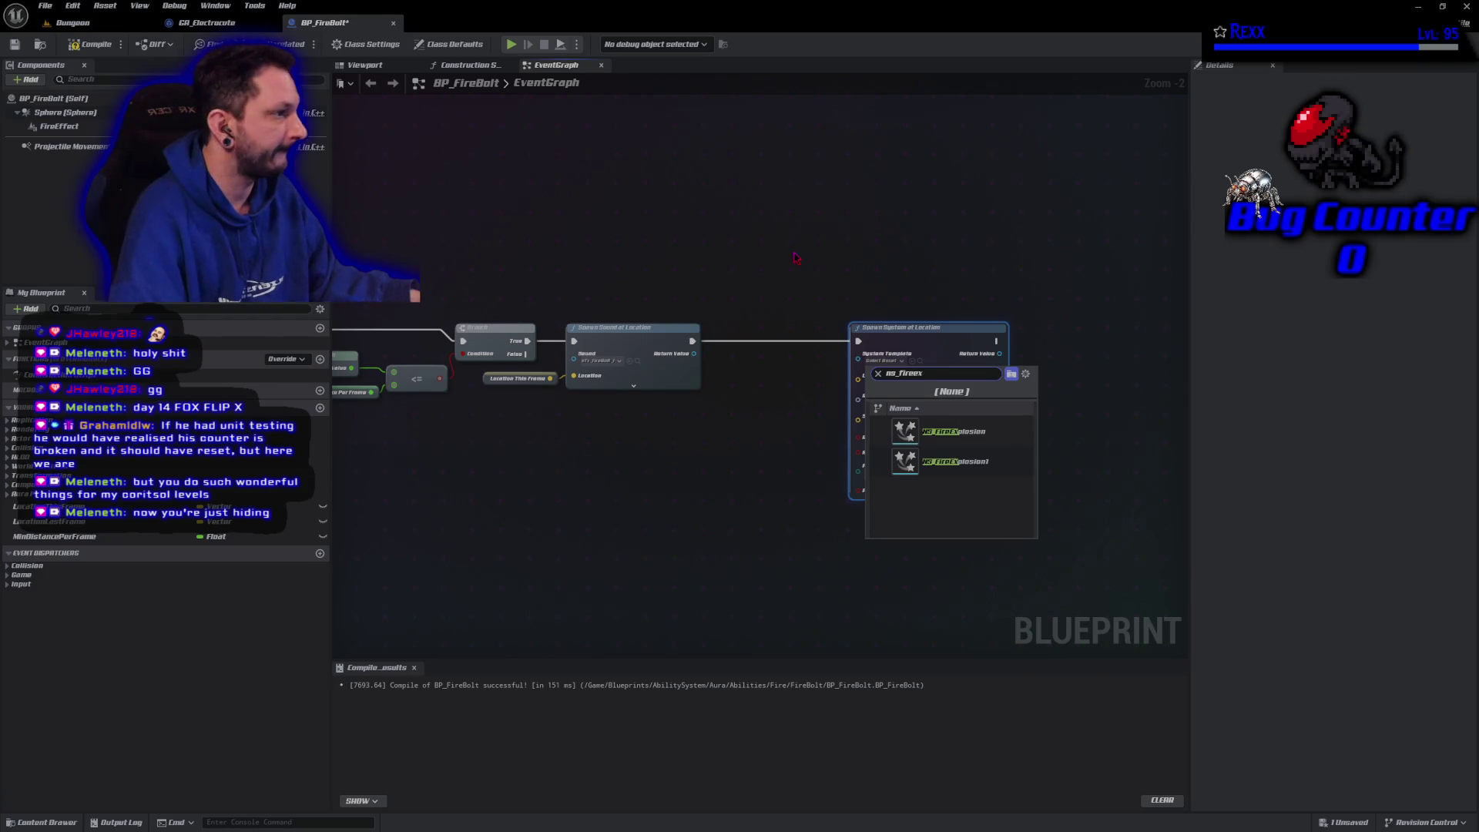
mouse_move(972, 430)
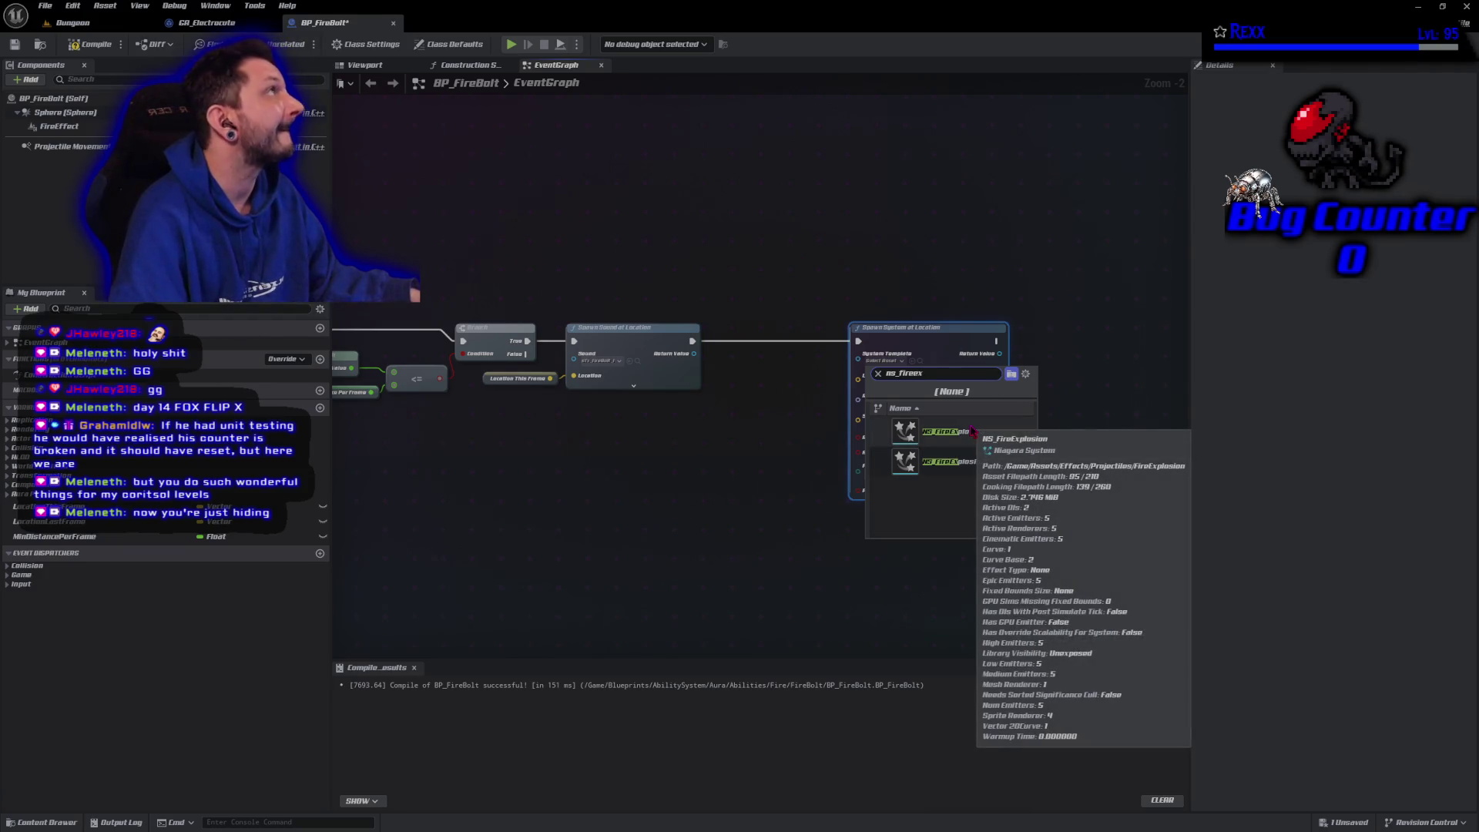
click(969, 431)
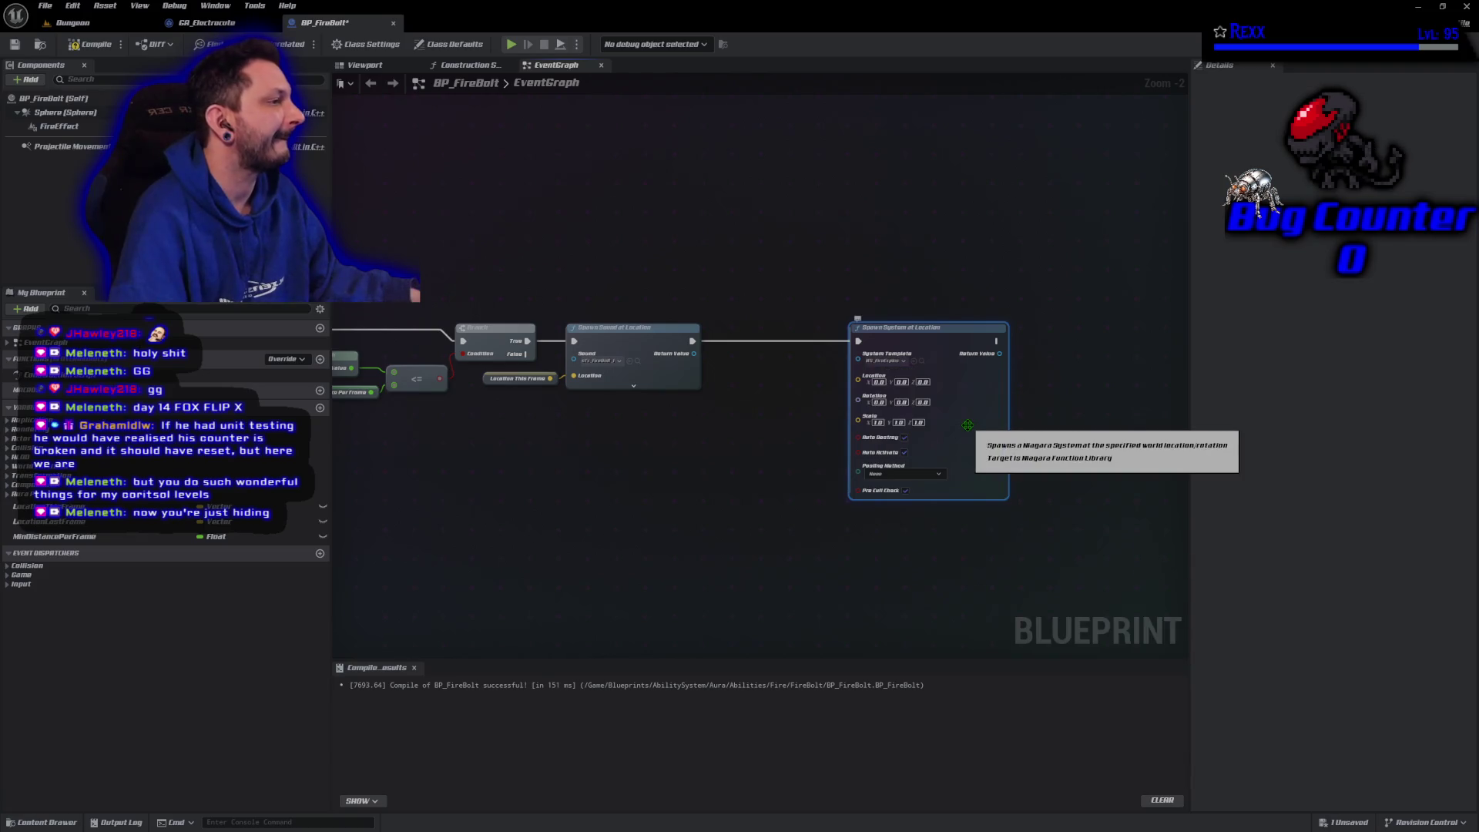
click(449, 44)
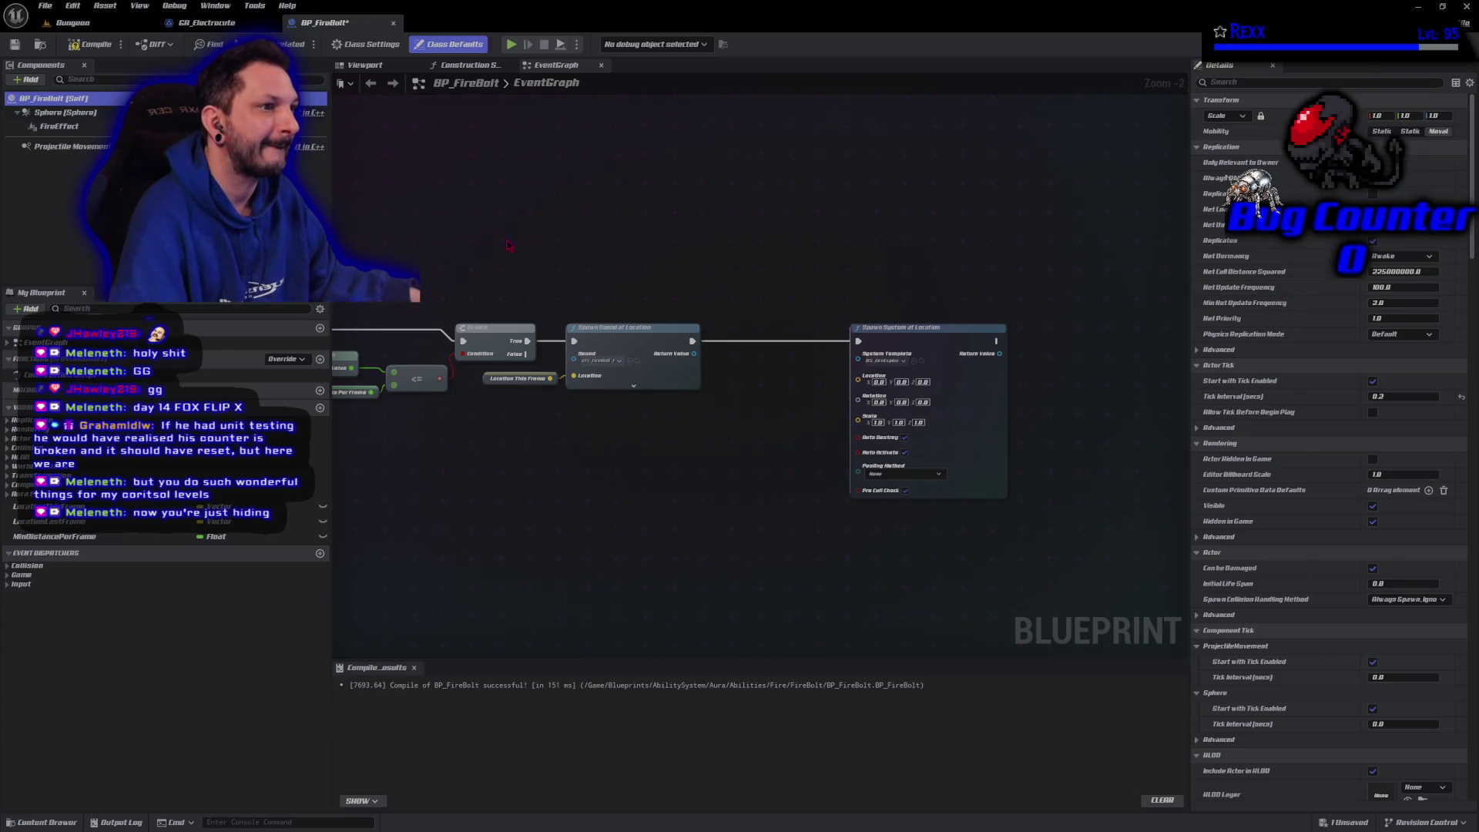
click(62, 127)
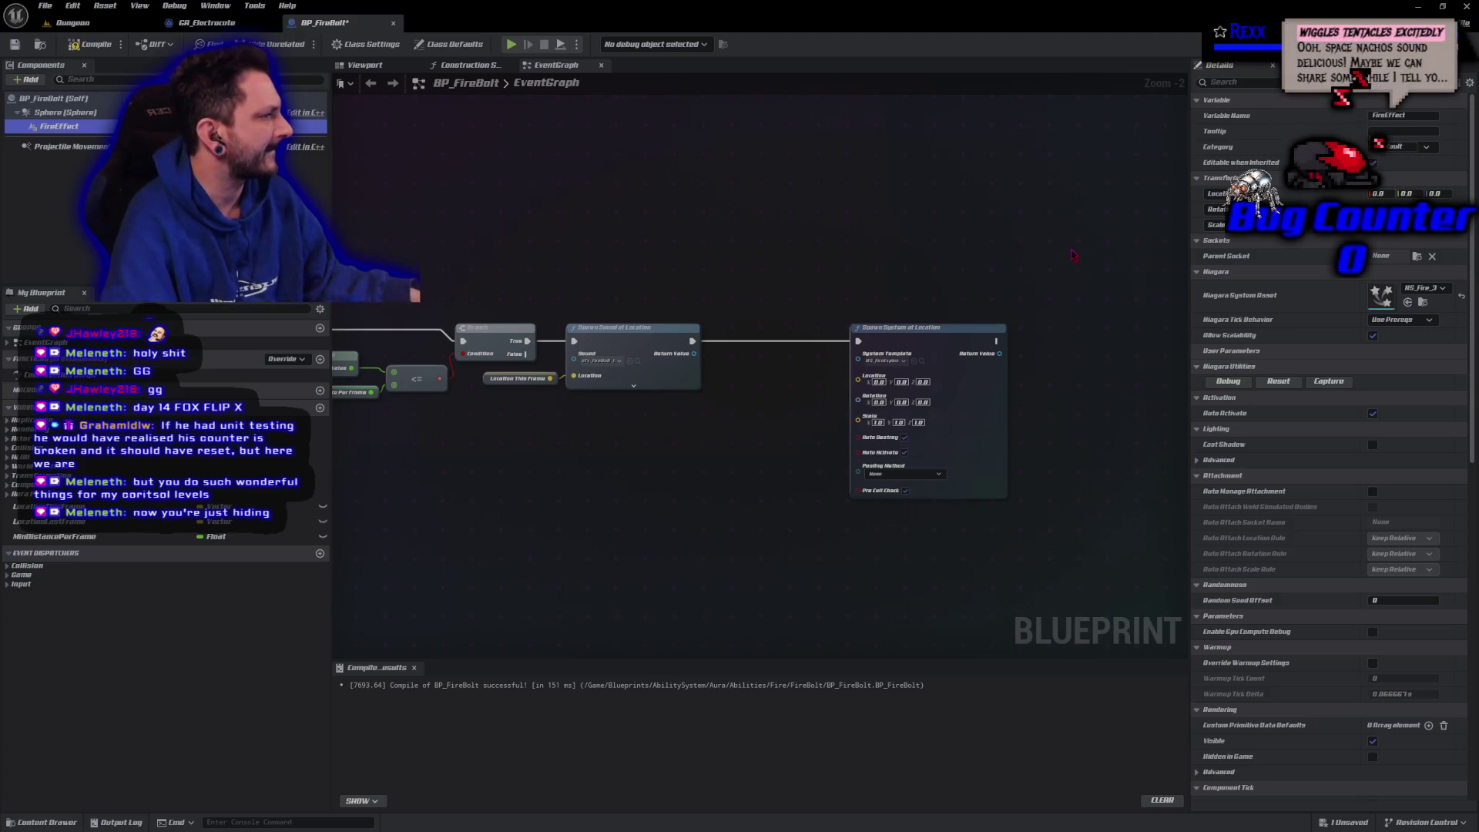
Filter class defaults for 'impact' to check Impact Effect and Impact Sound, then compile
click(359, 45)
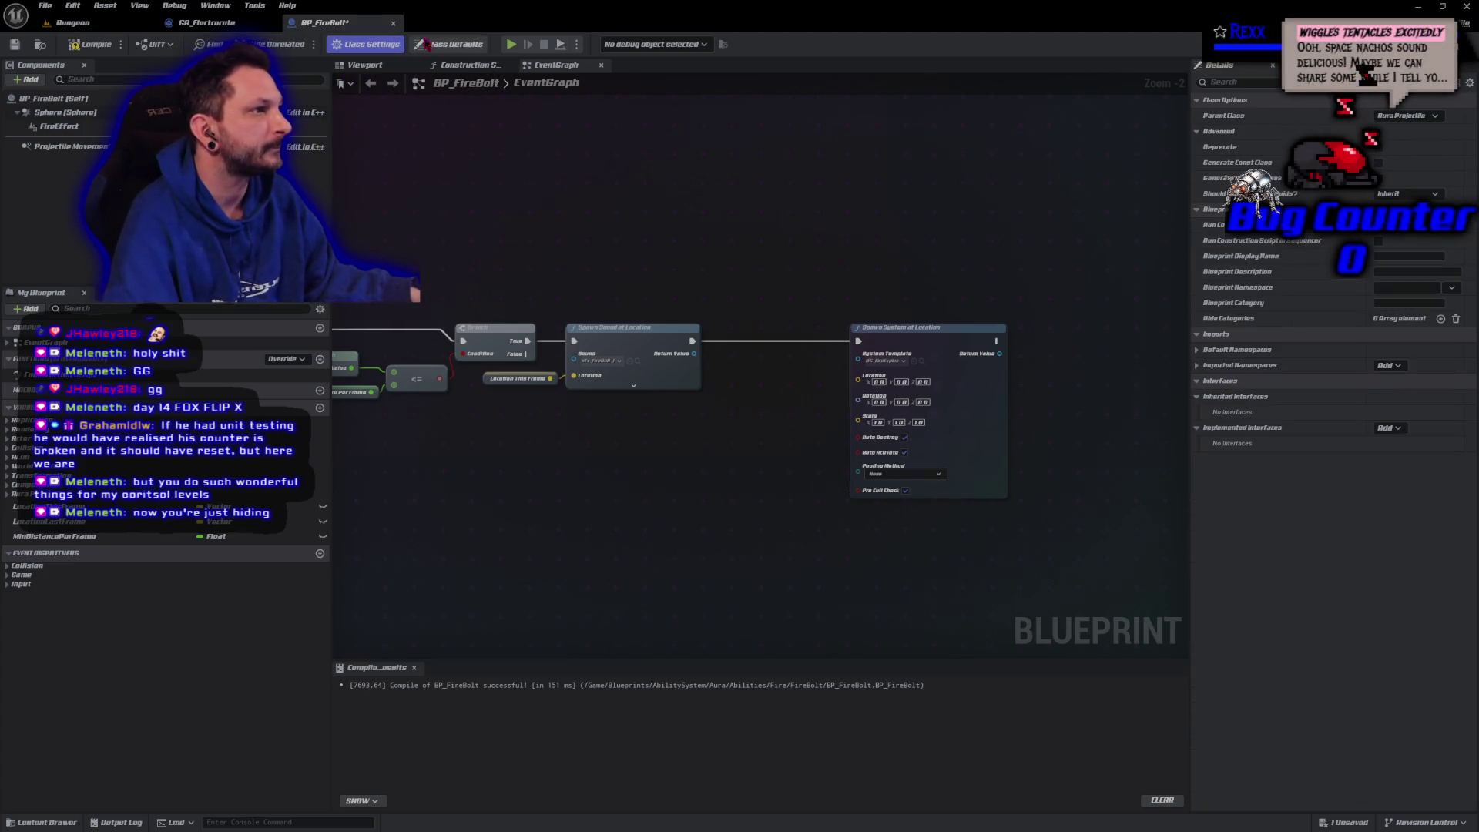
click(449, 44)
scroll(1285, 552, down, 10)
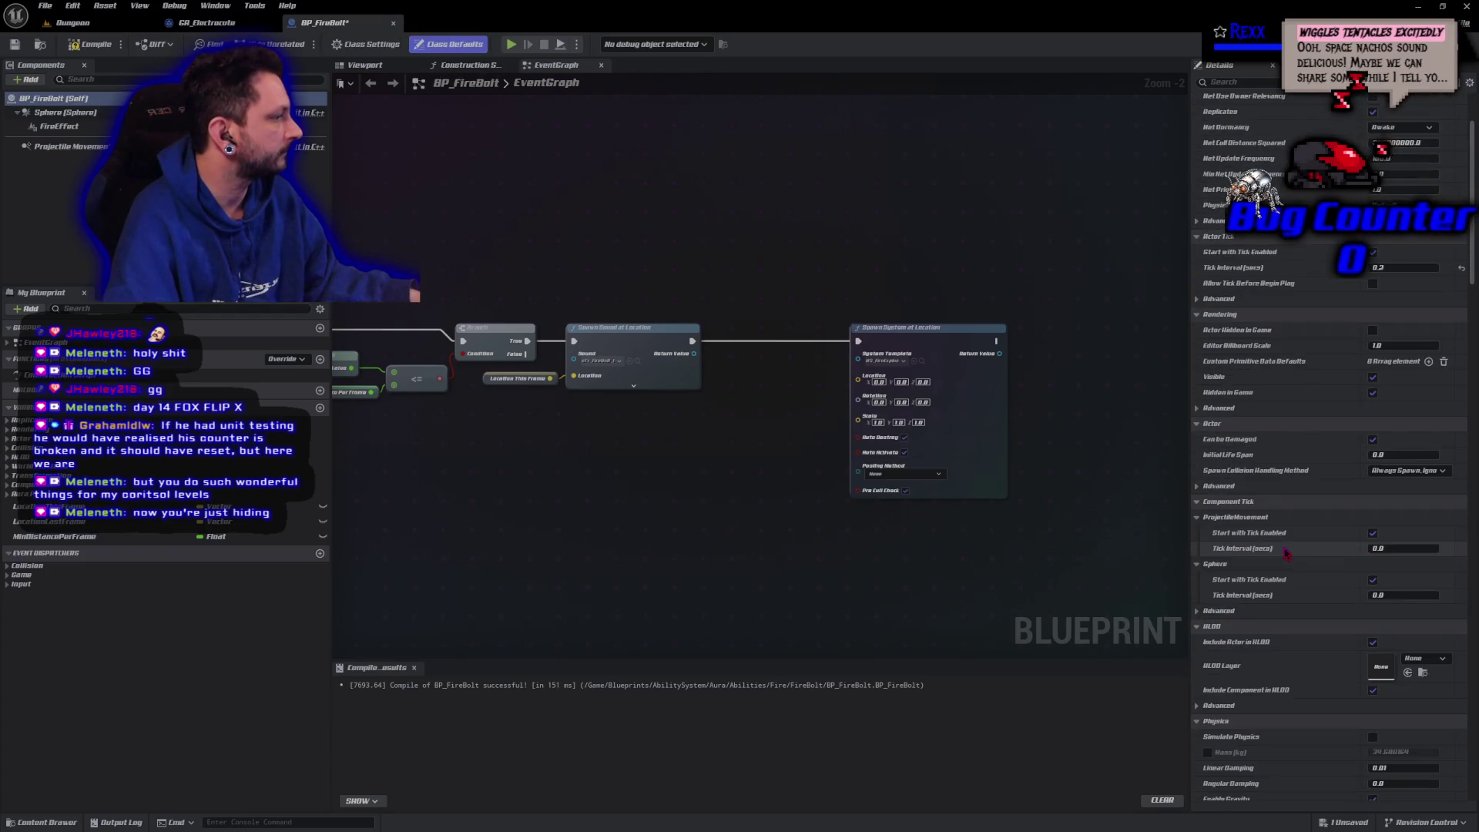
scroll(1285, 552, down, 10)
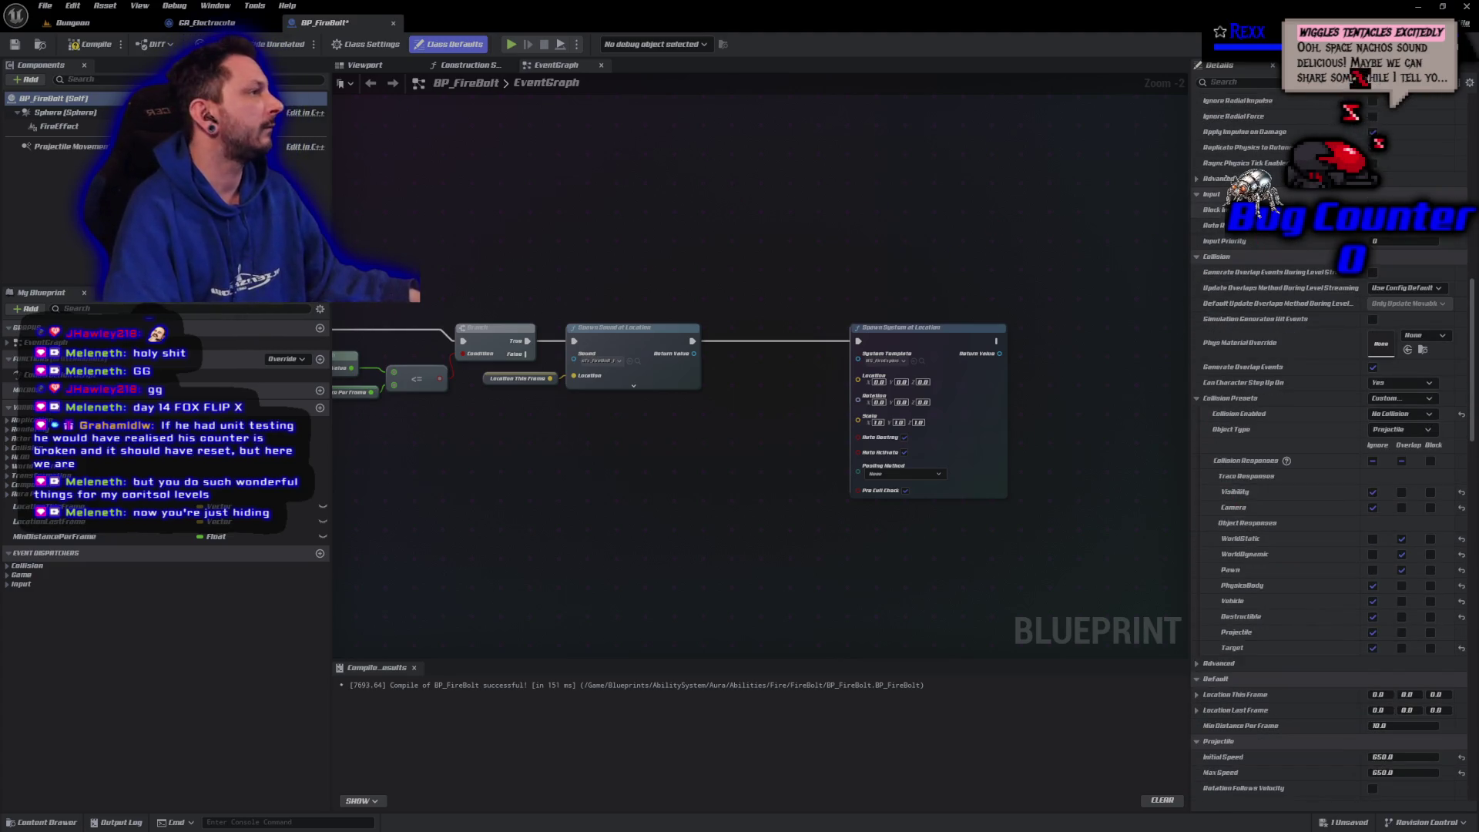
click(1211, 81)
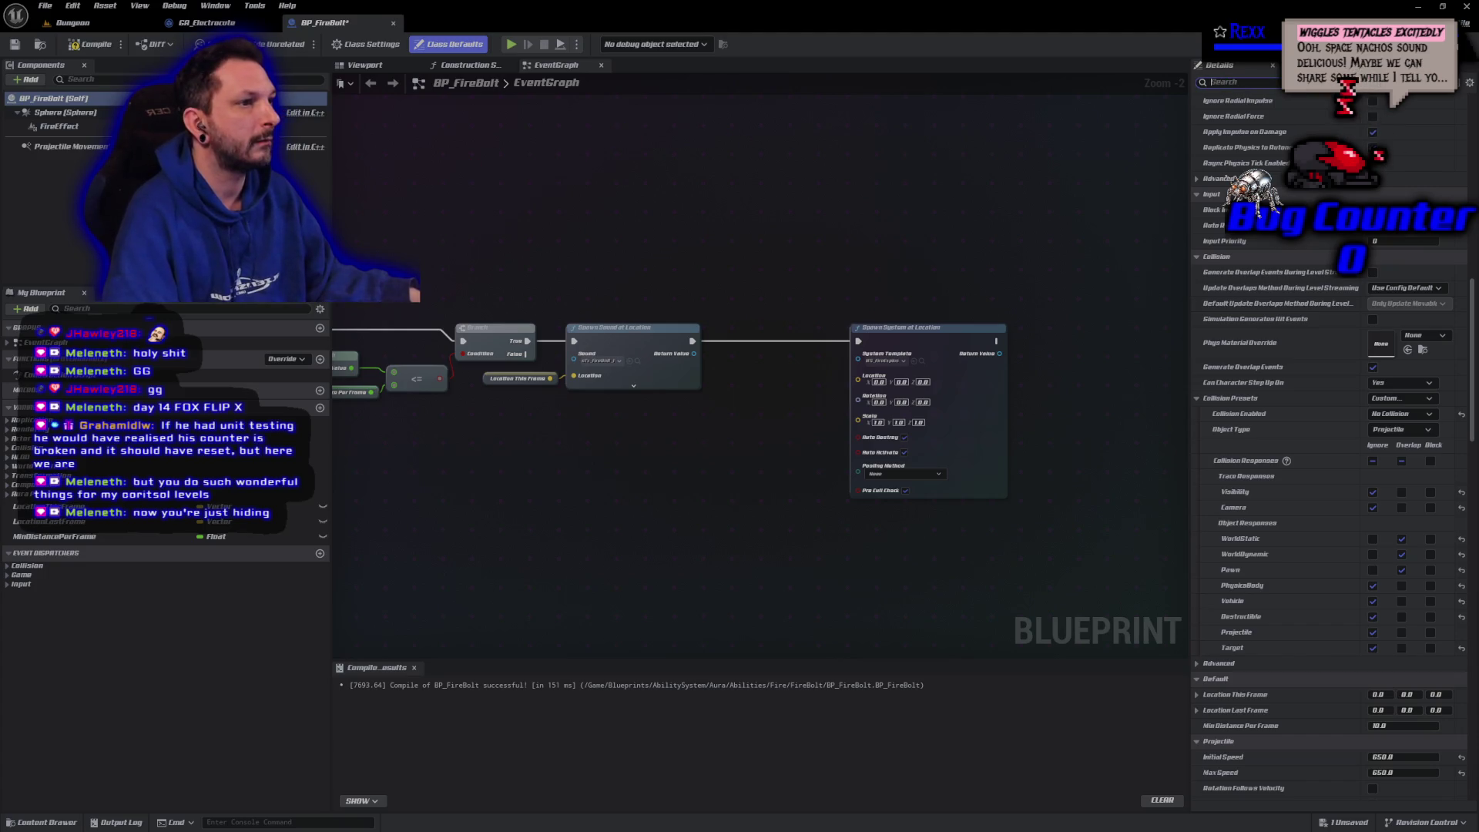
click(58, 98)
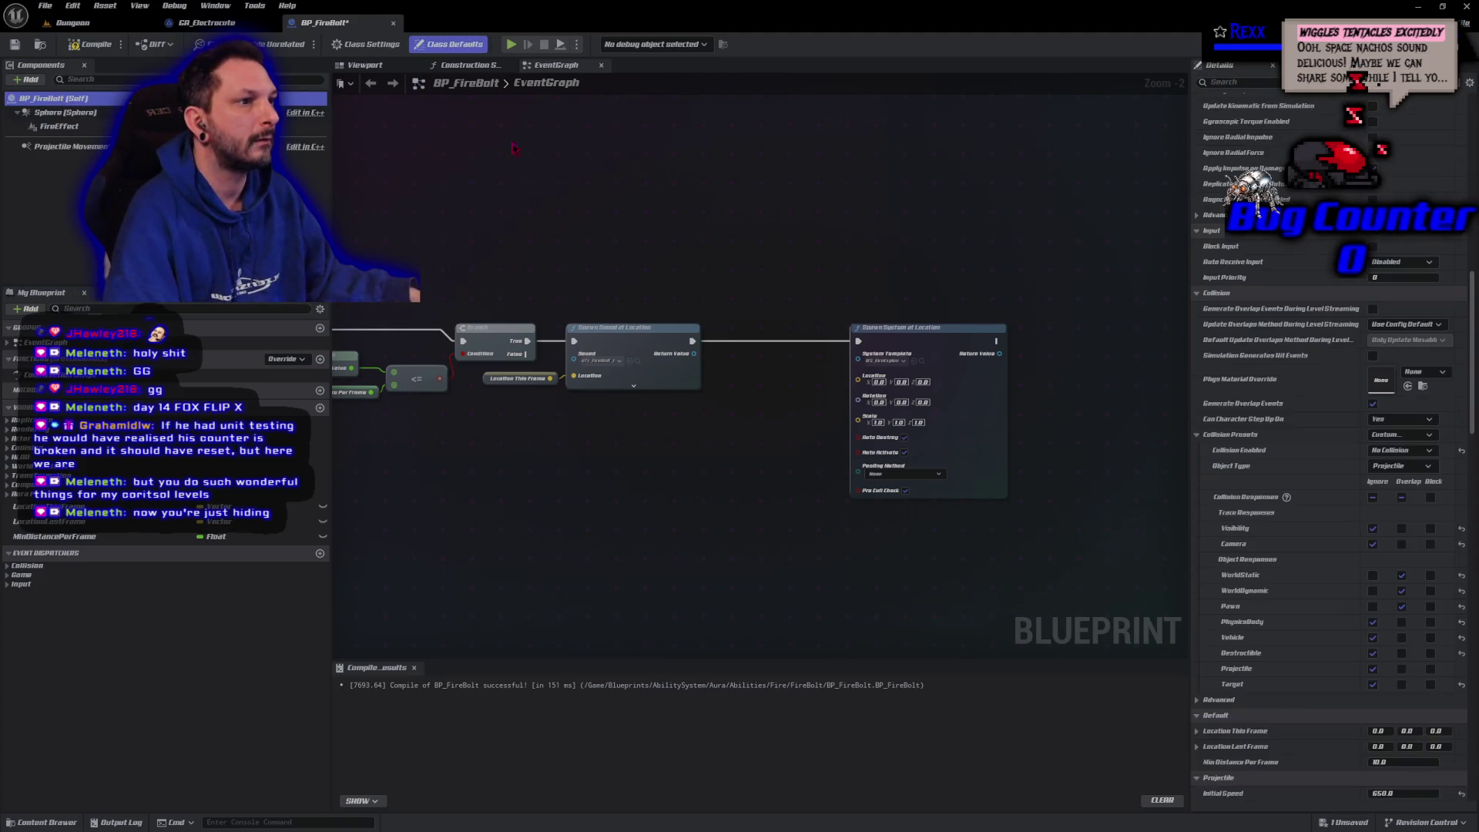
click(1203, 82)
text(im)
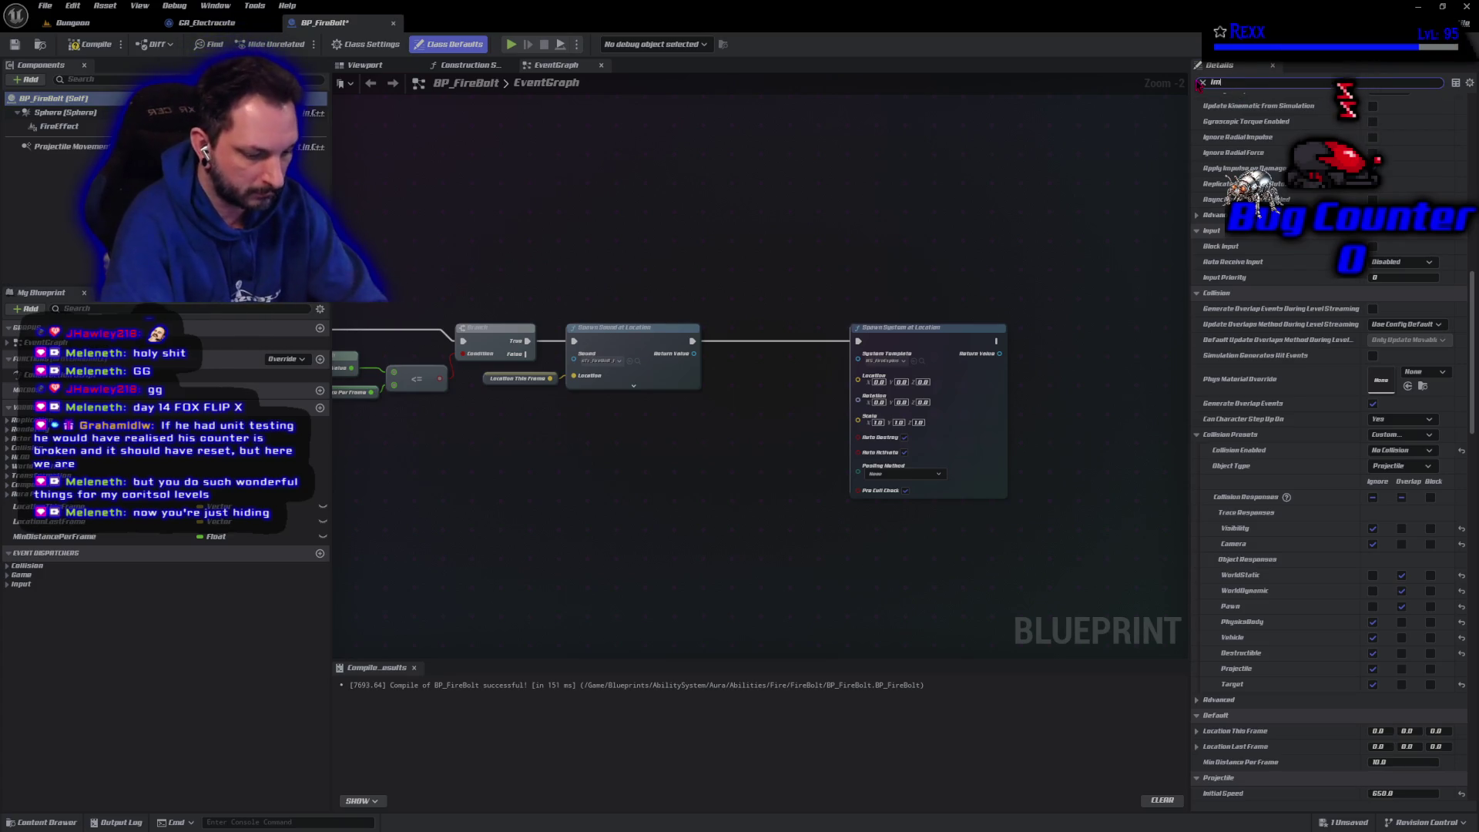
text(pact)
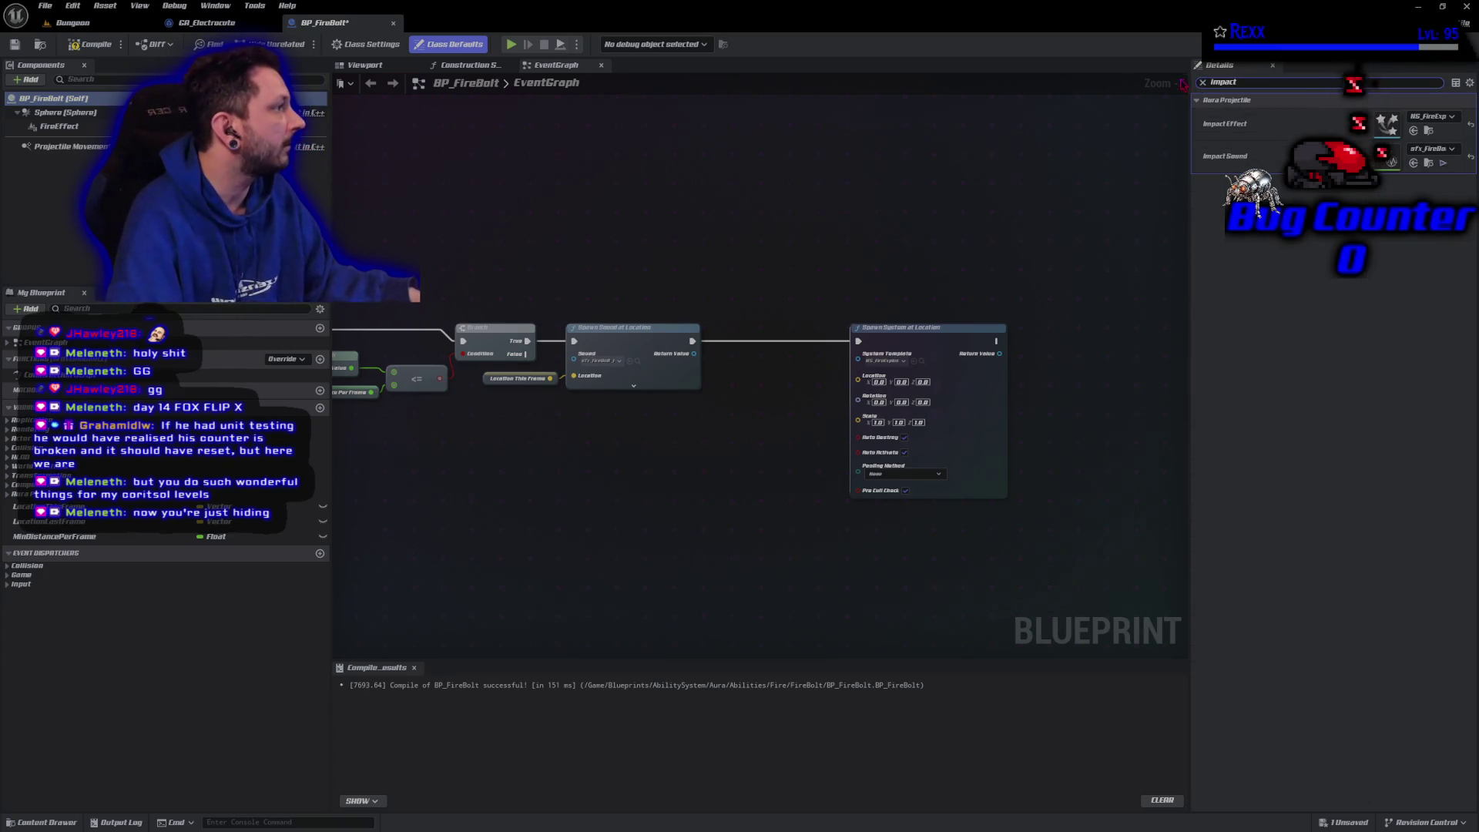
mouse_move(1191, 154)
mouse_down()
mouse_move(1109, 154)
mouse_move(1160, 155)
mouse_move(1142, 154)
mouse_up()
click(90, 45)
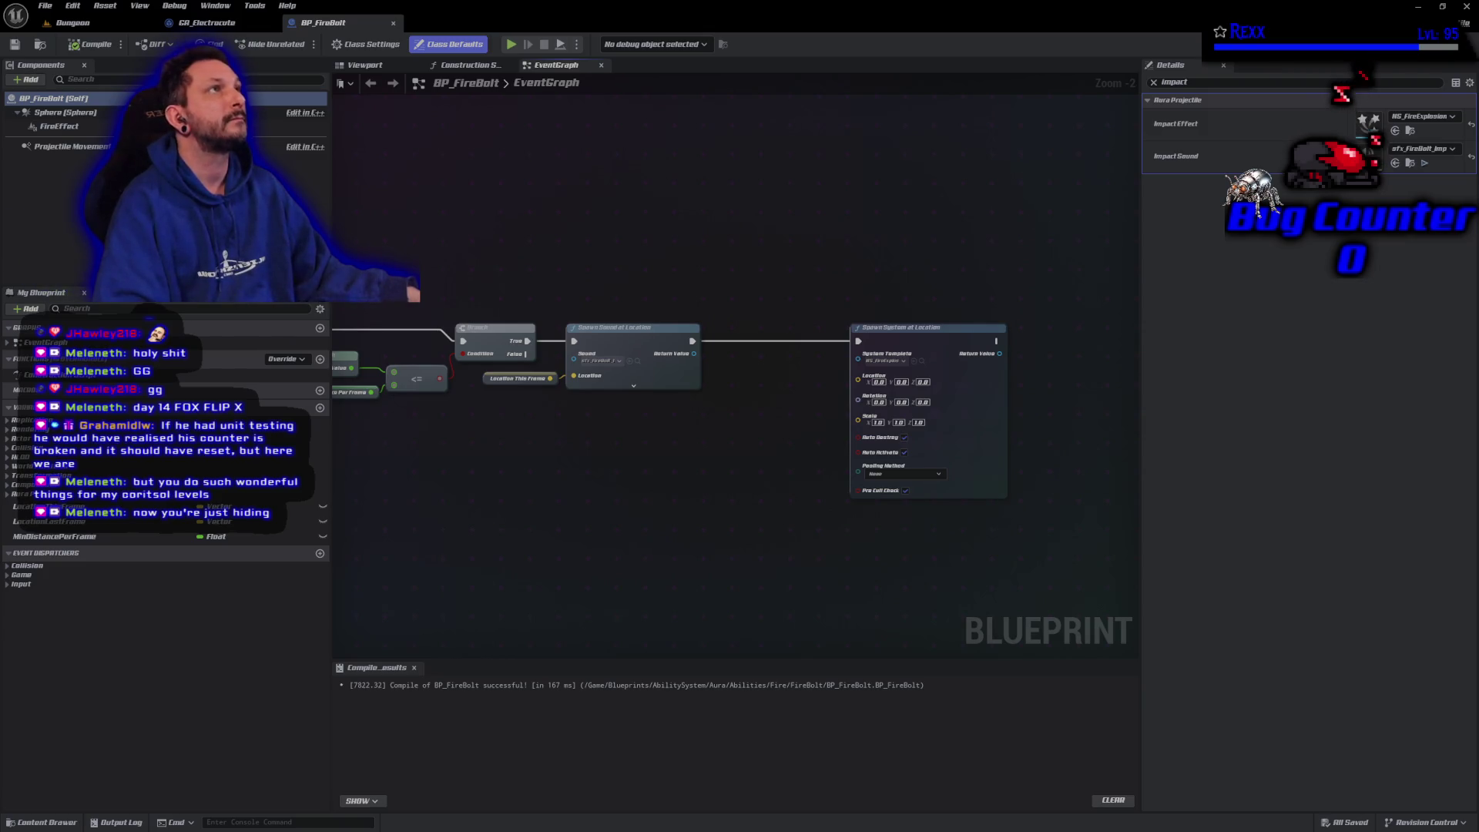
Duplicate Location This Frame, wire it into Spawn System at Location's Location pin, and compile
click(509, 379)
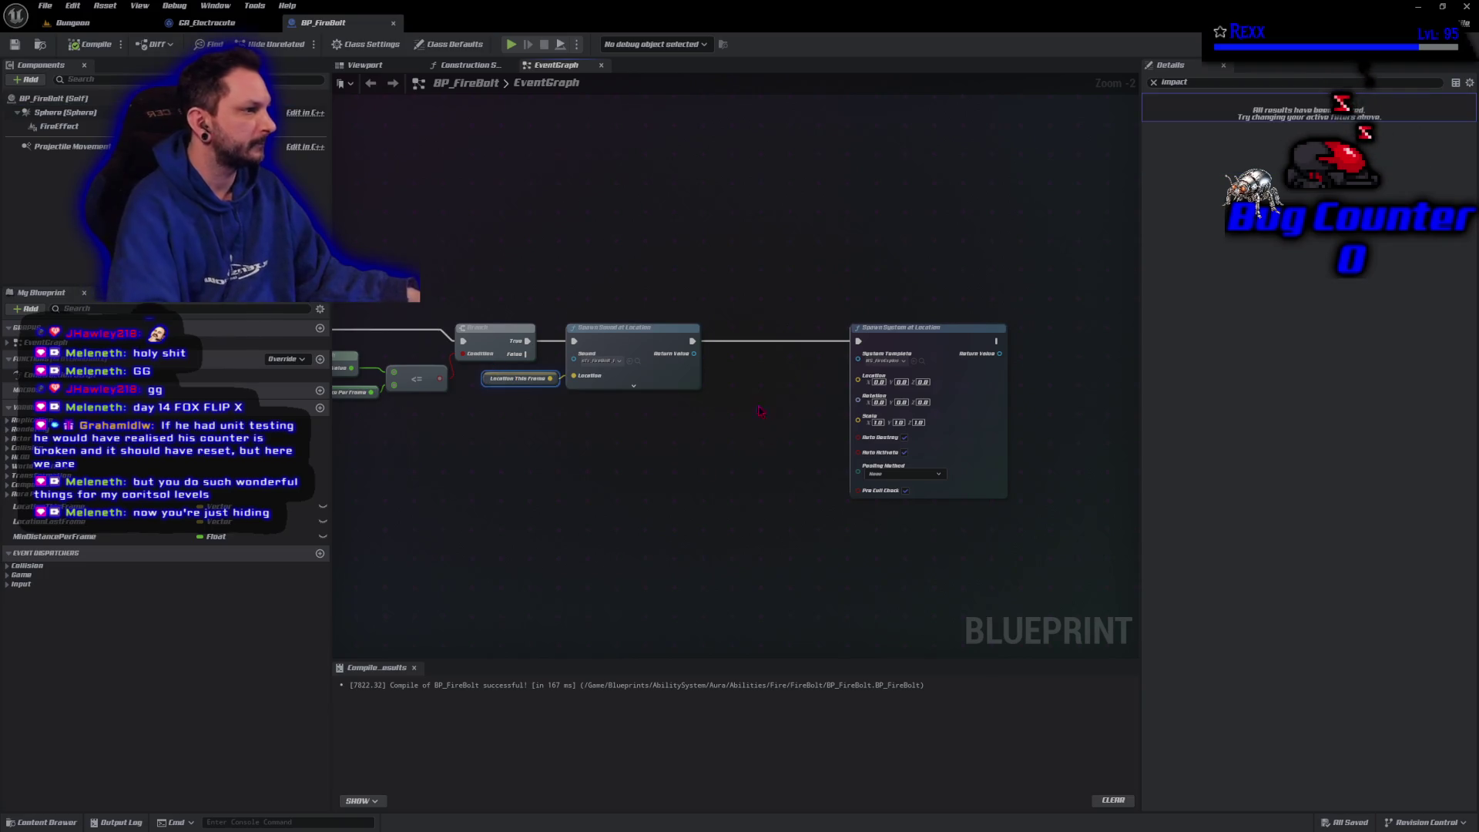
key(ctrl+c)
key(ctrl+v)
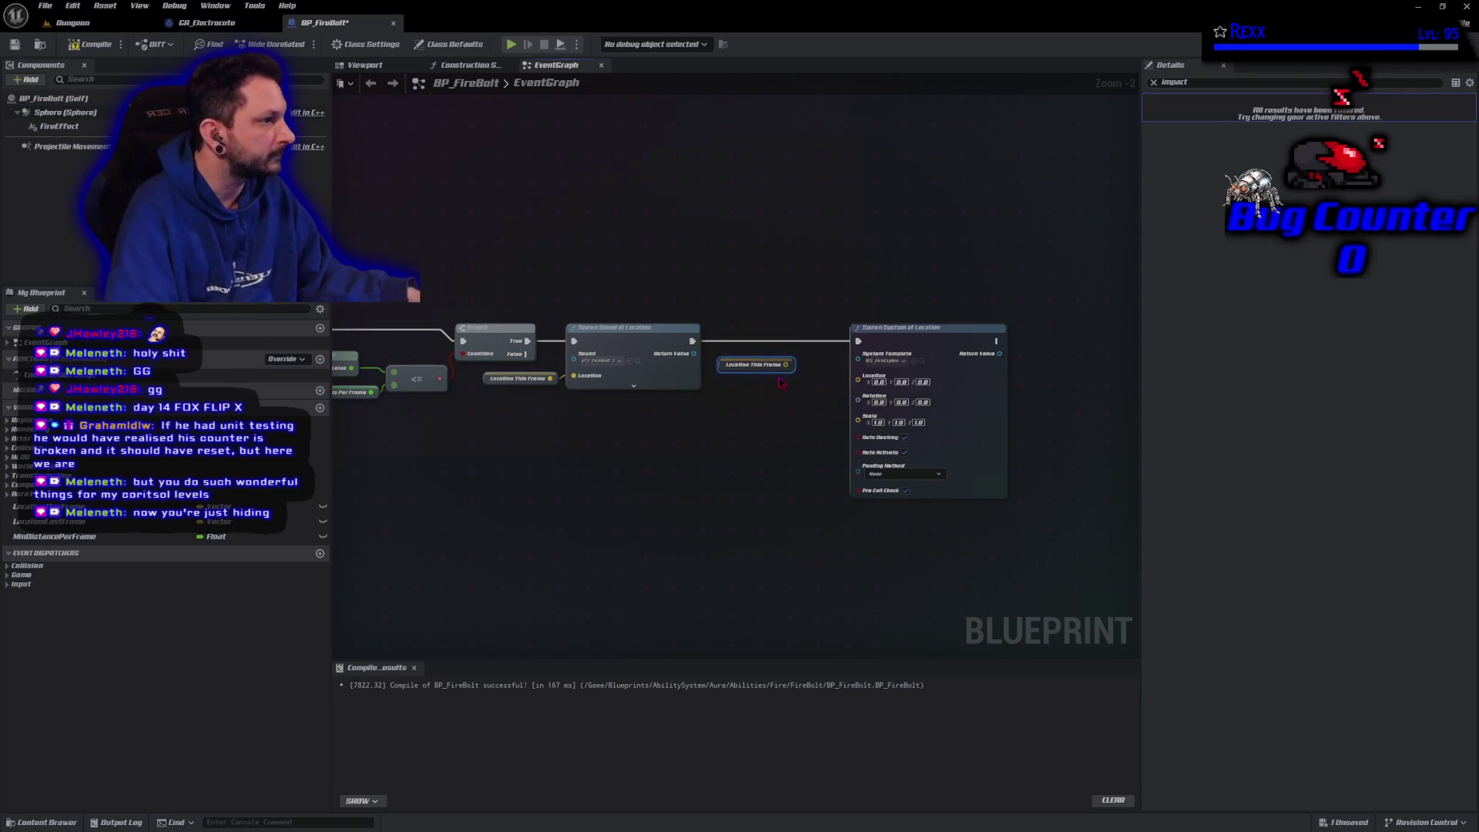
mouse_move(789, 365)
mouse_down()
mouse_move(857, 395)
mouse_move(830, 381)
mouse_move(865, 384)
mouse_up()
click(91, 44)
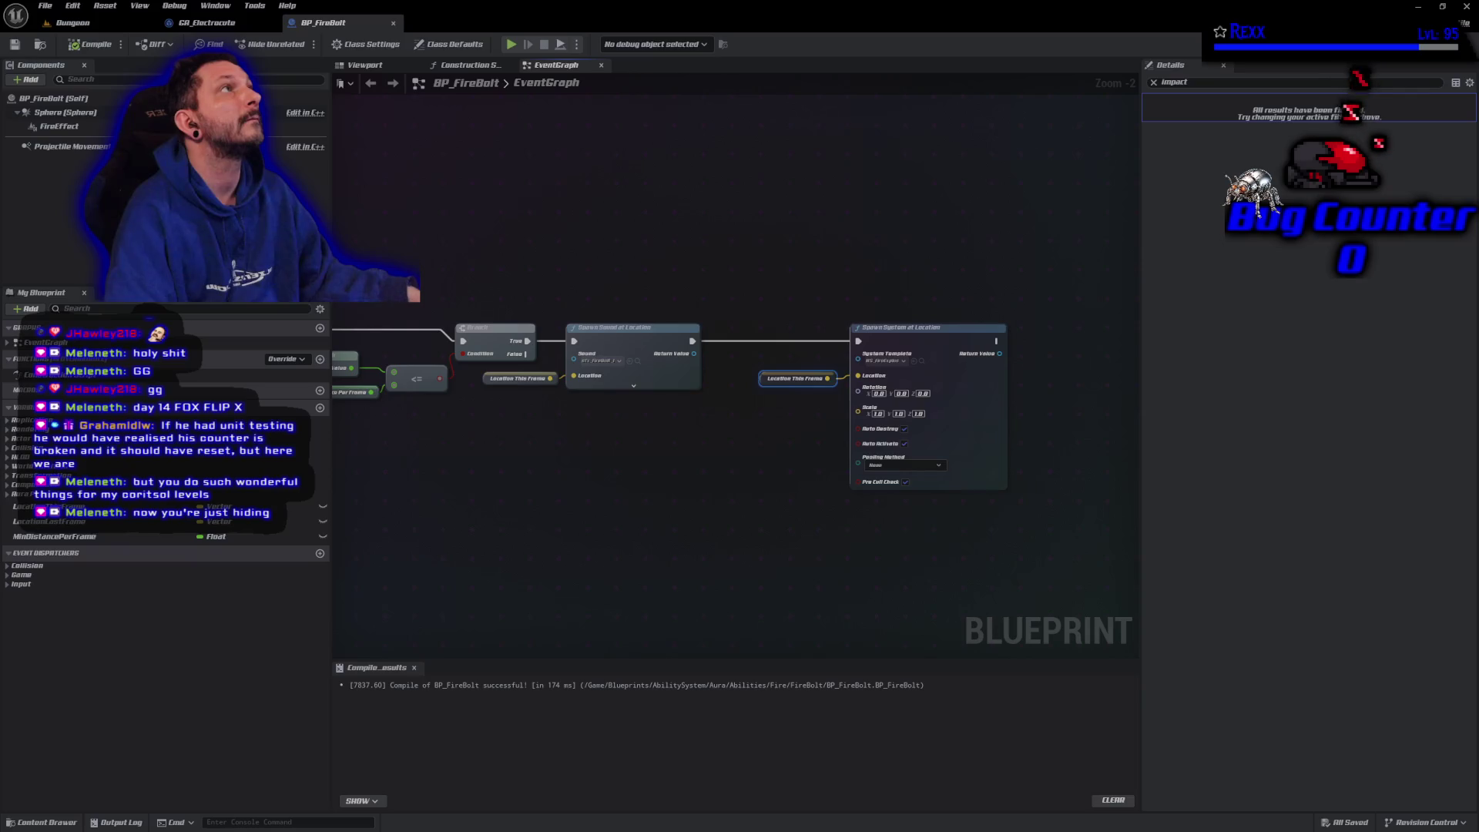
Add a Destroy Actor node after the Niagara spawn and compile the blueprint
drag(996, 340, 1030, 340)
text(dest)
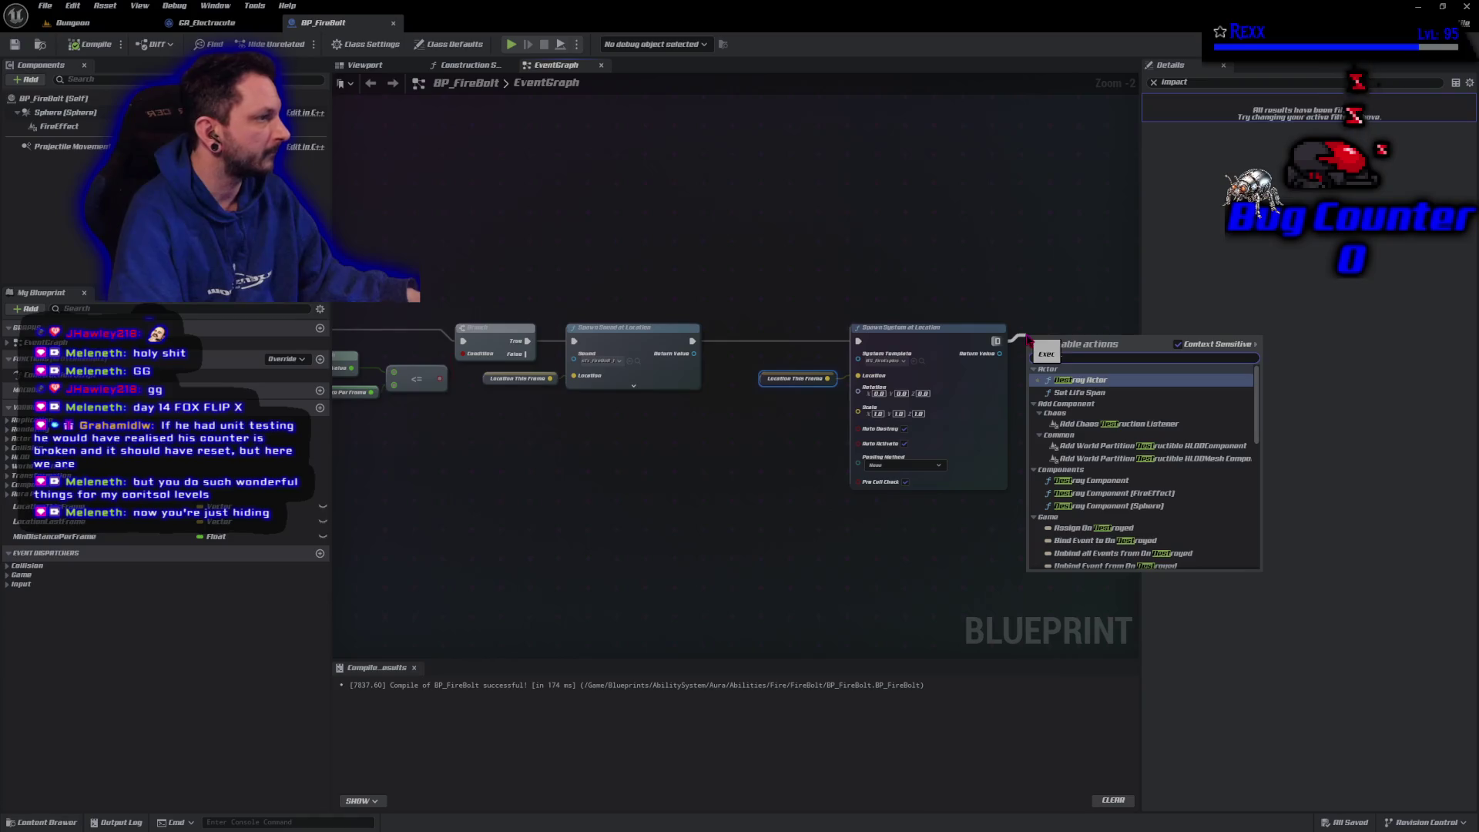
click(1086, 381)
drag(1068, 344, 1068, 338)
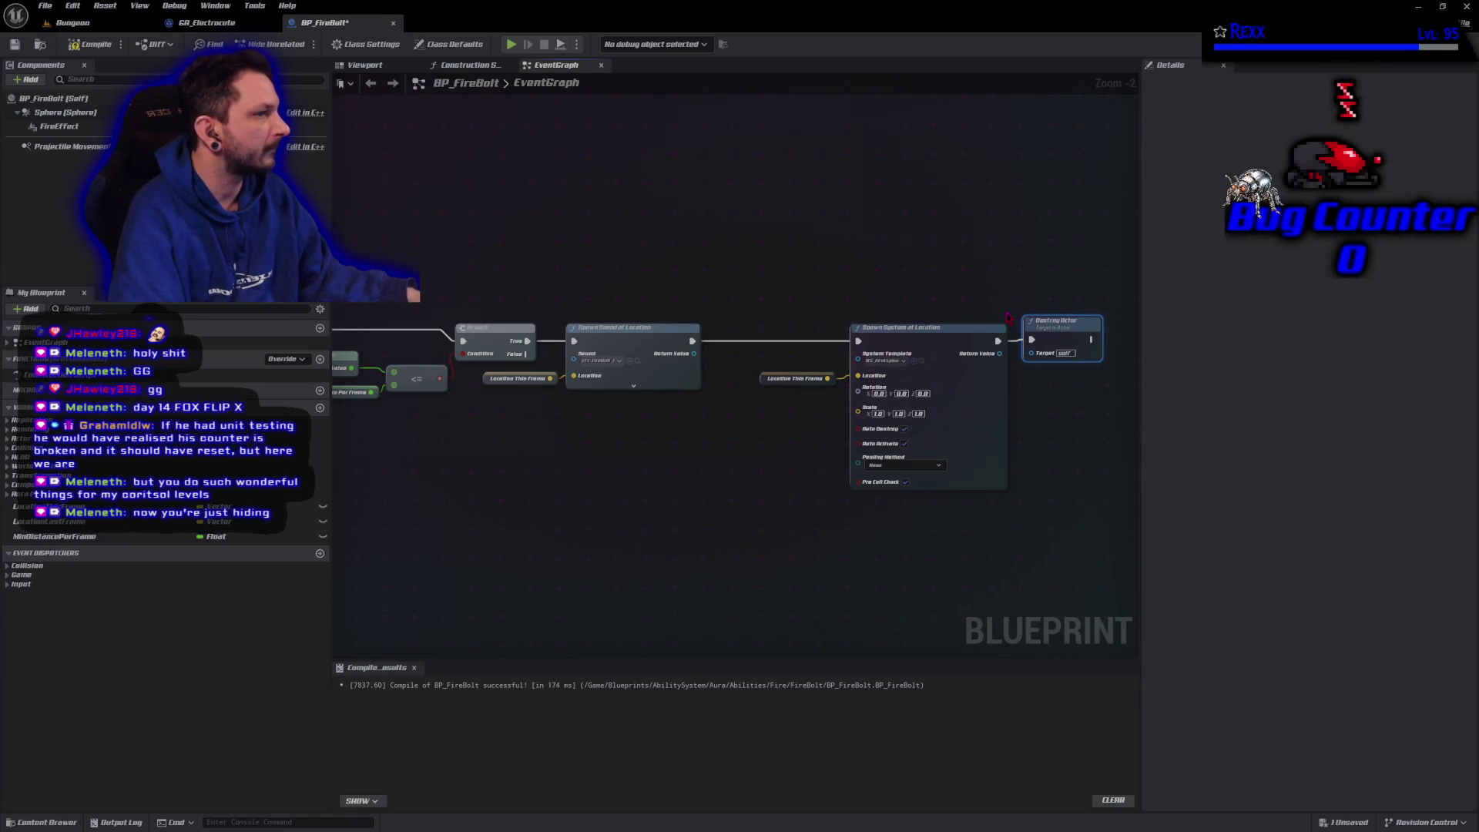
click(90, 43)
click(626, 555)
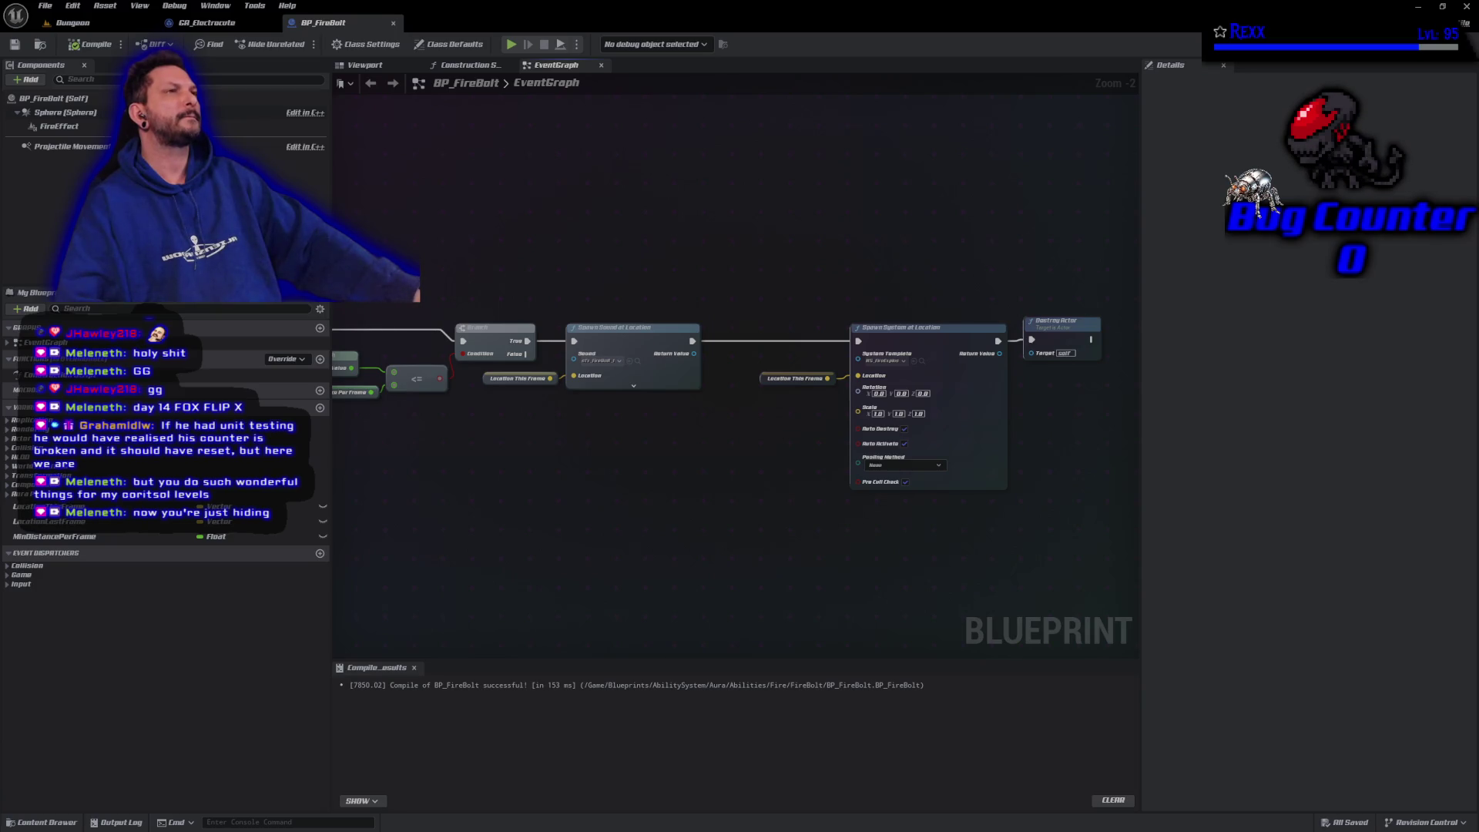
Open NS_FireExplosion from the System Template pin in the Niagara editor and zoom in on its emitters
click(922, 361)
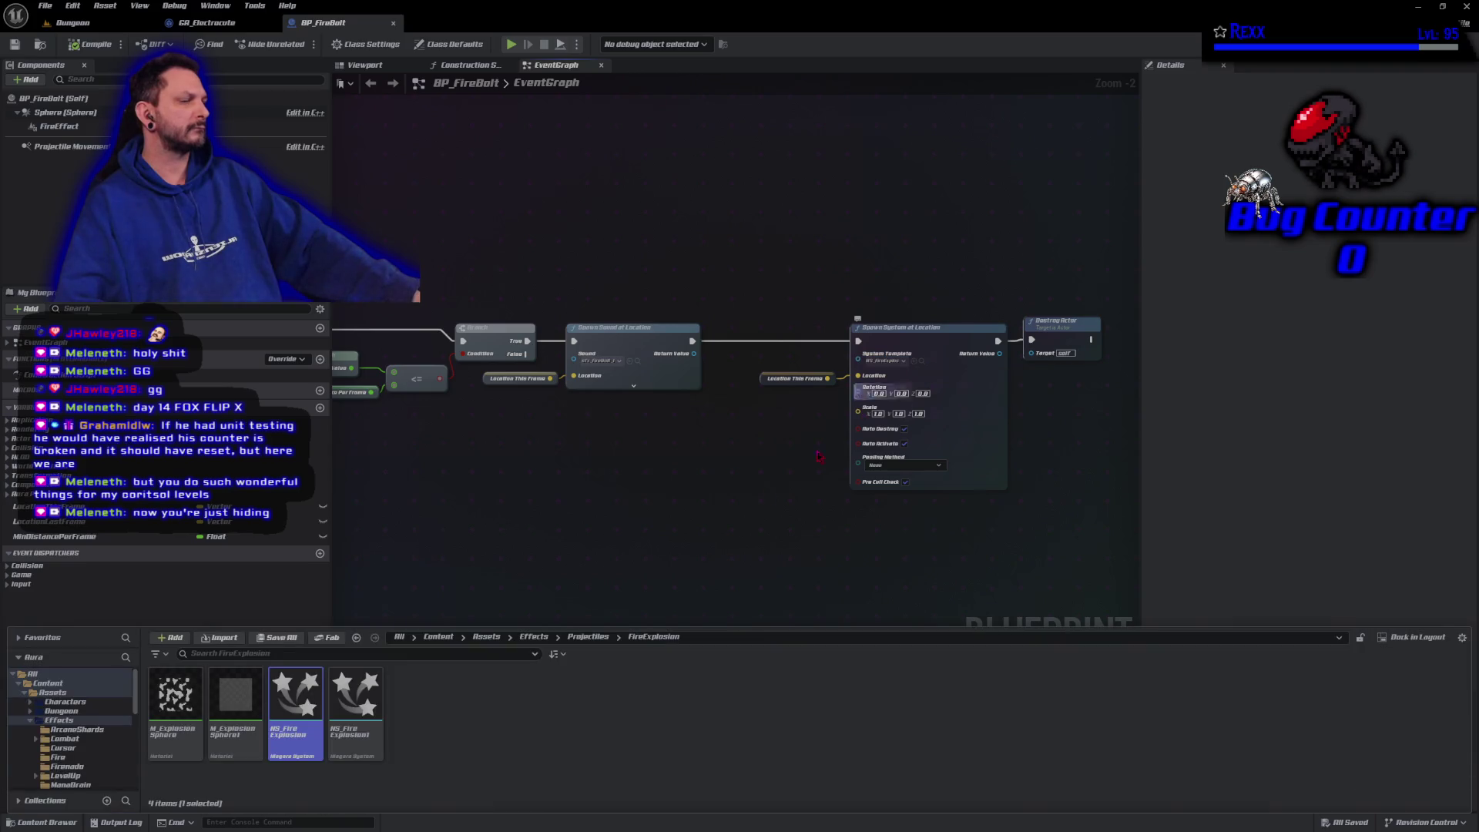
double_click(291, 702)
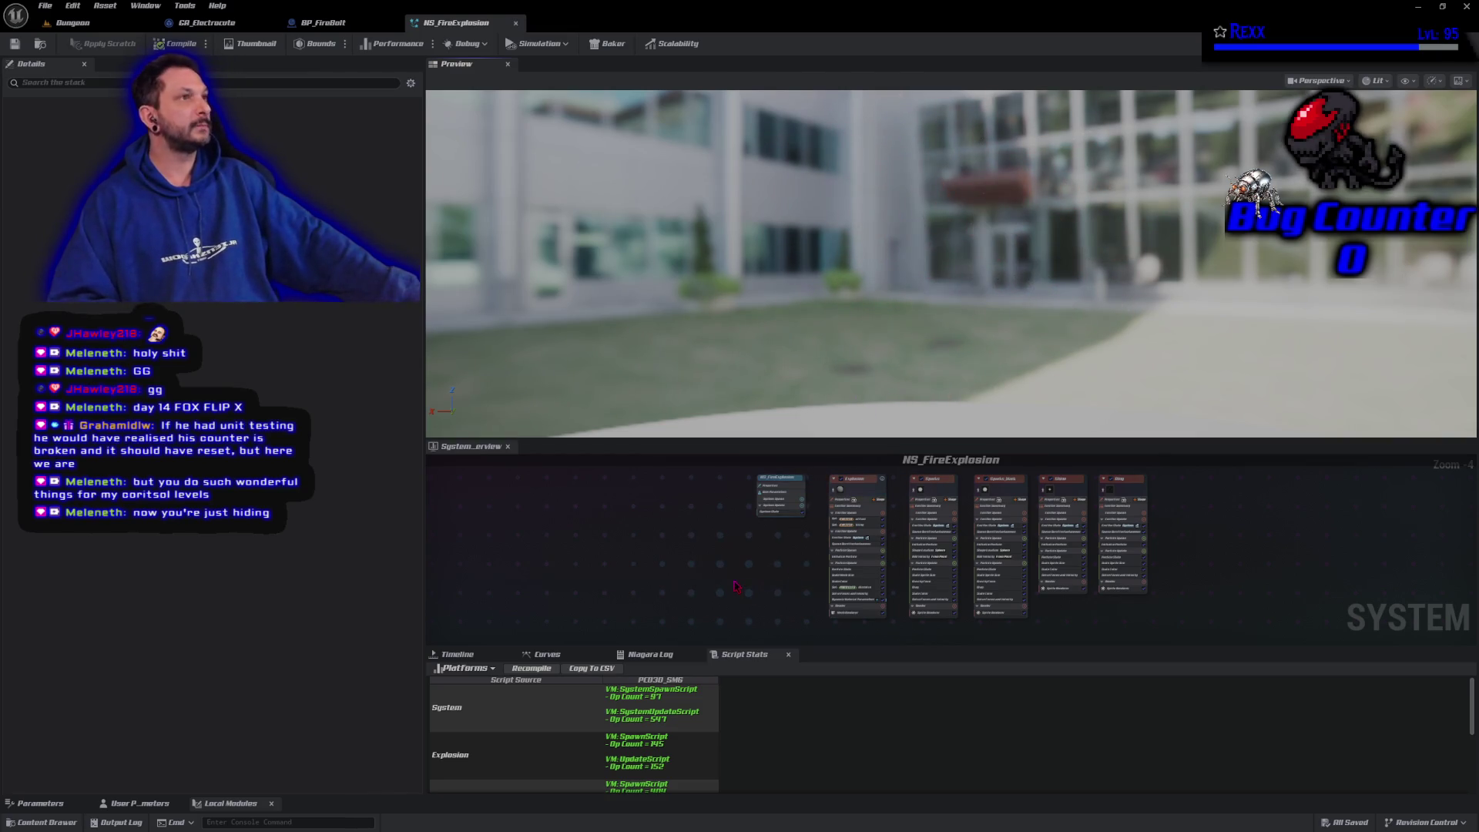
scroll(736, 587, up, 2)
scroll(704, 592, up, 3)
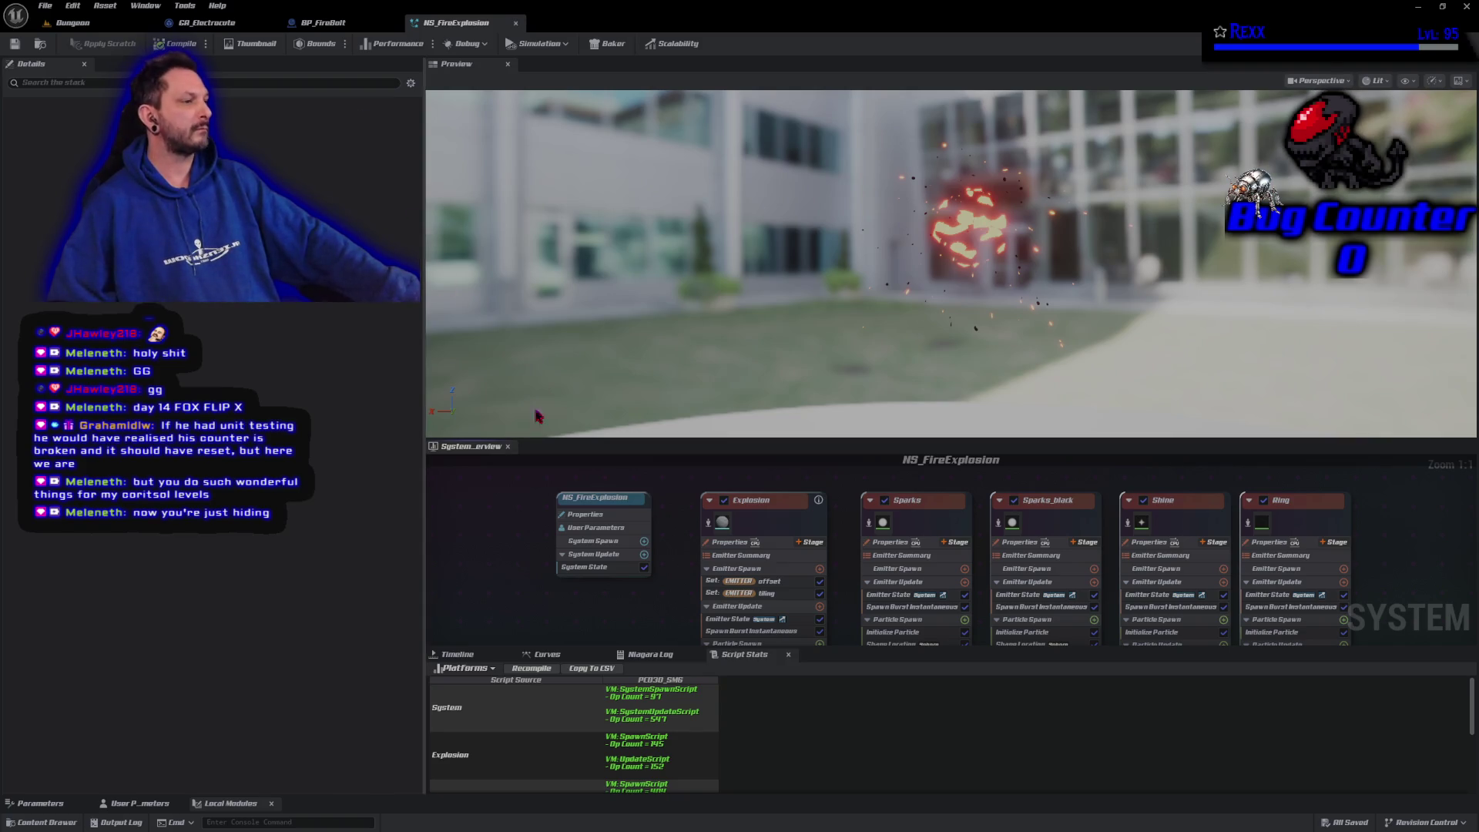
Disable the Explosion, Sparks, Sparks_black and Shine emitters, then save the system
click(724, 500)
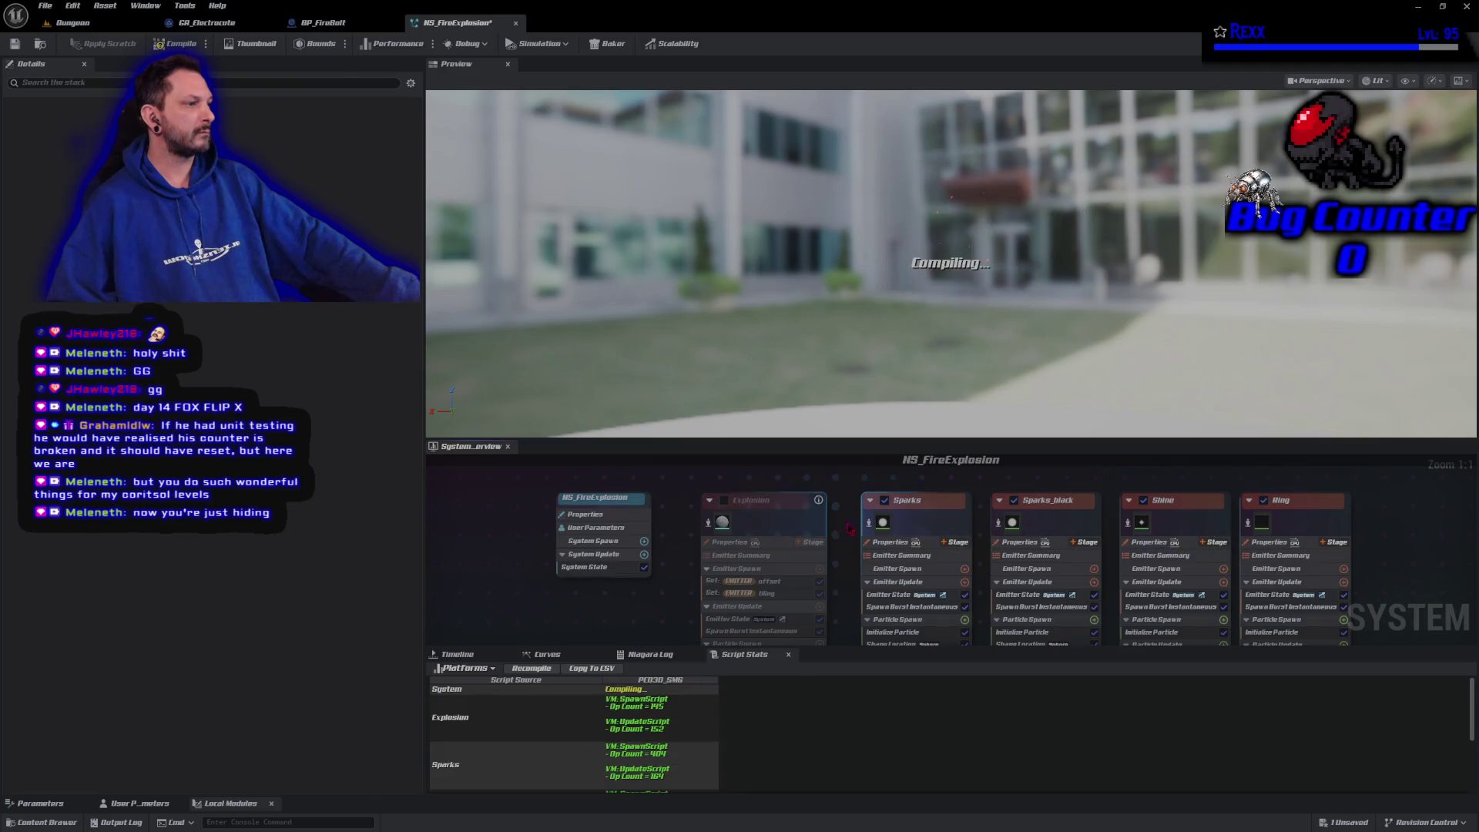
click(884, 501)
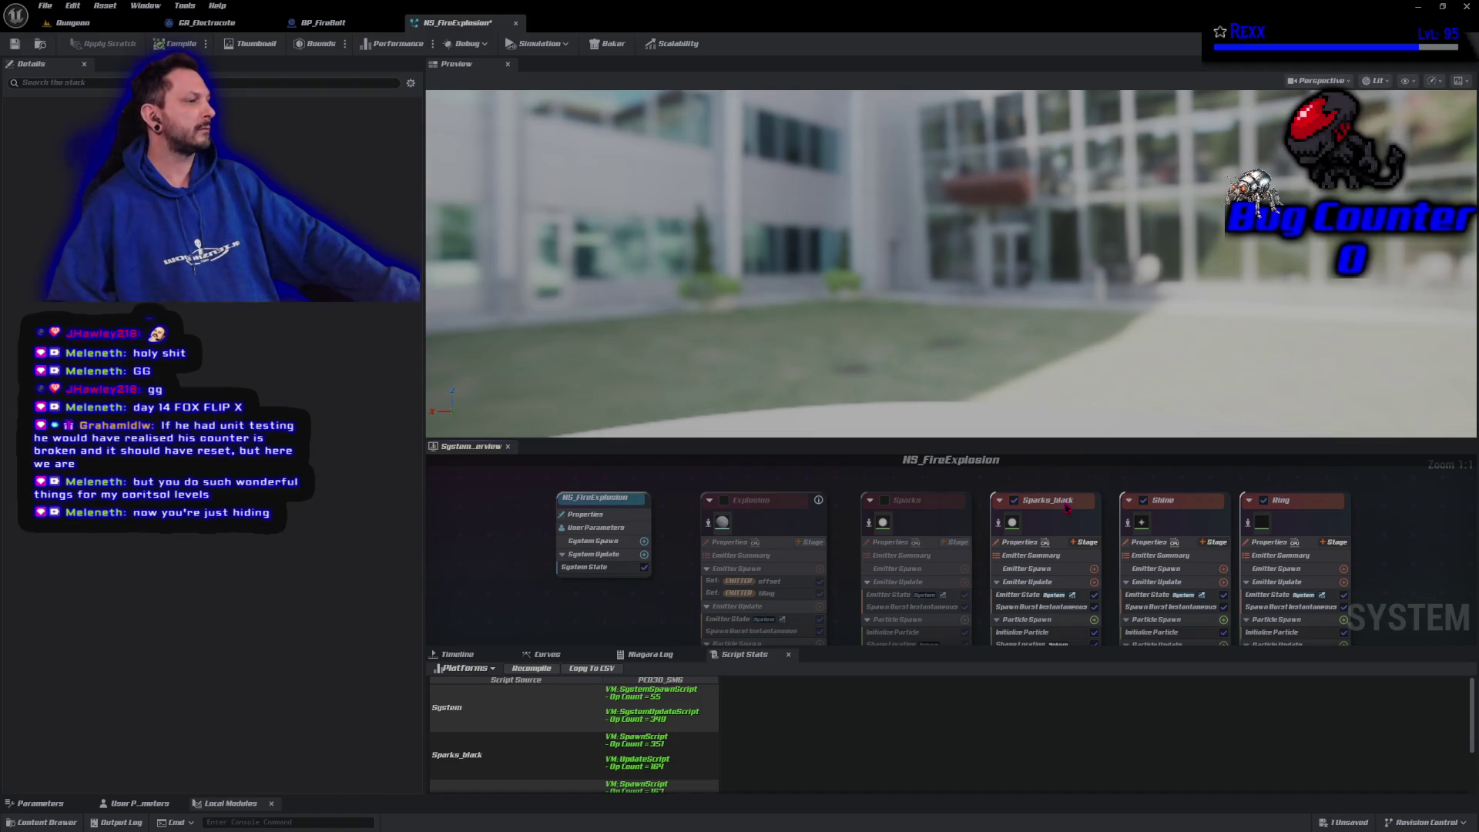
click(1016, 501)
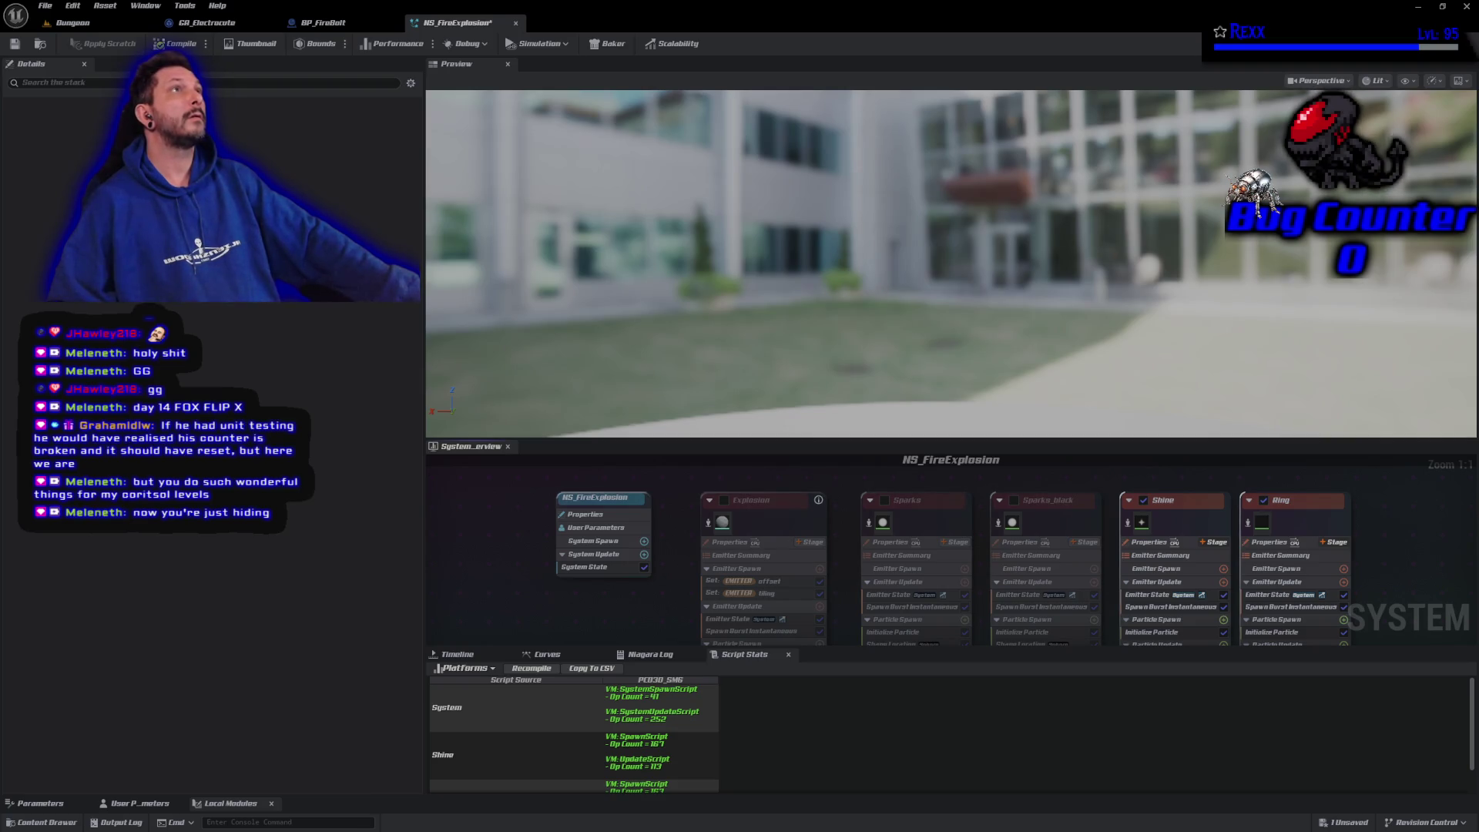
click(1143, 501)
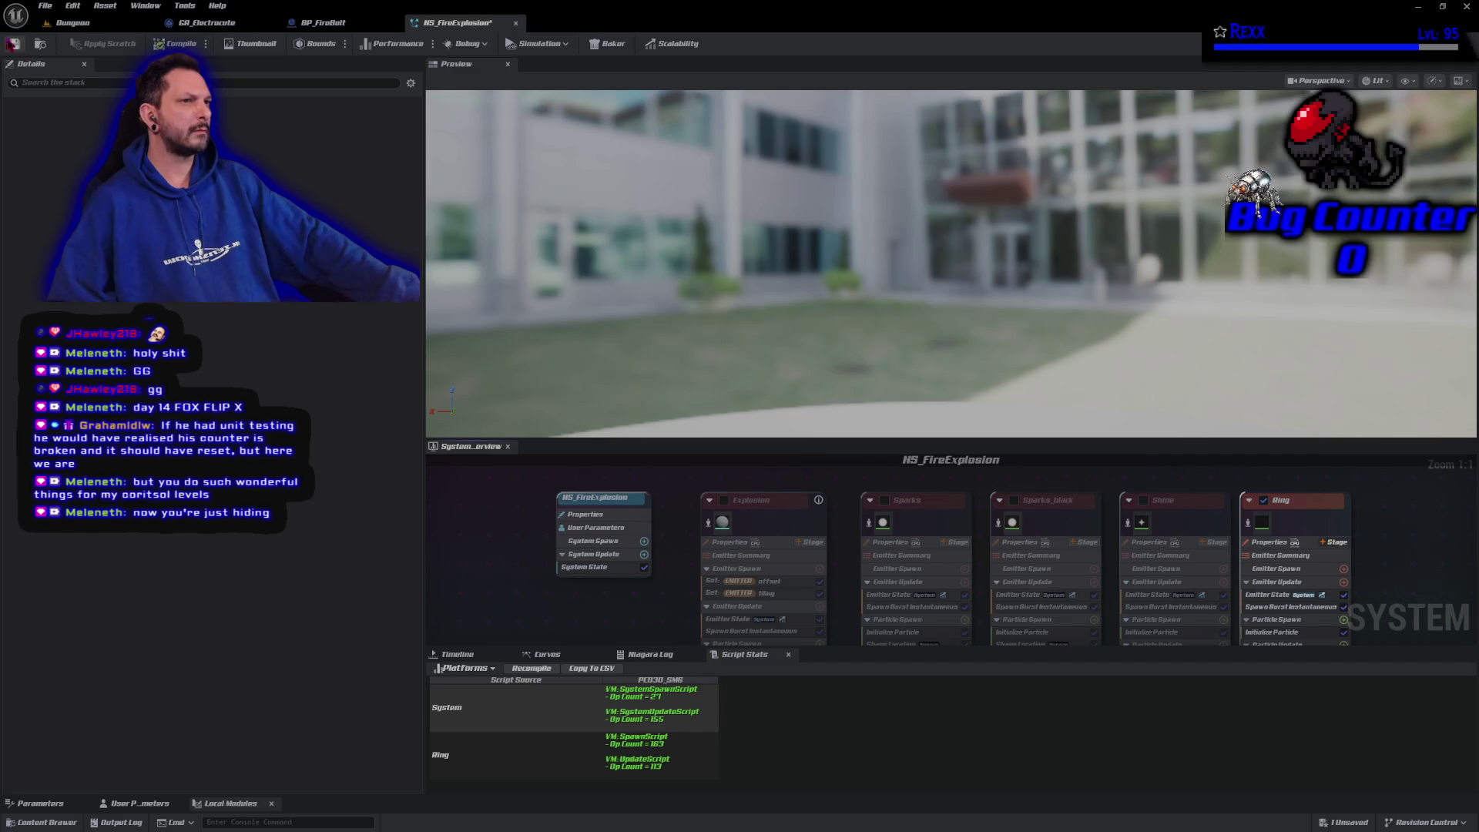
click(13, 44)
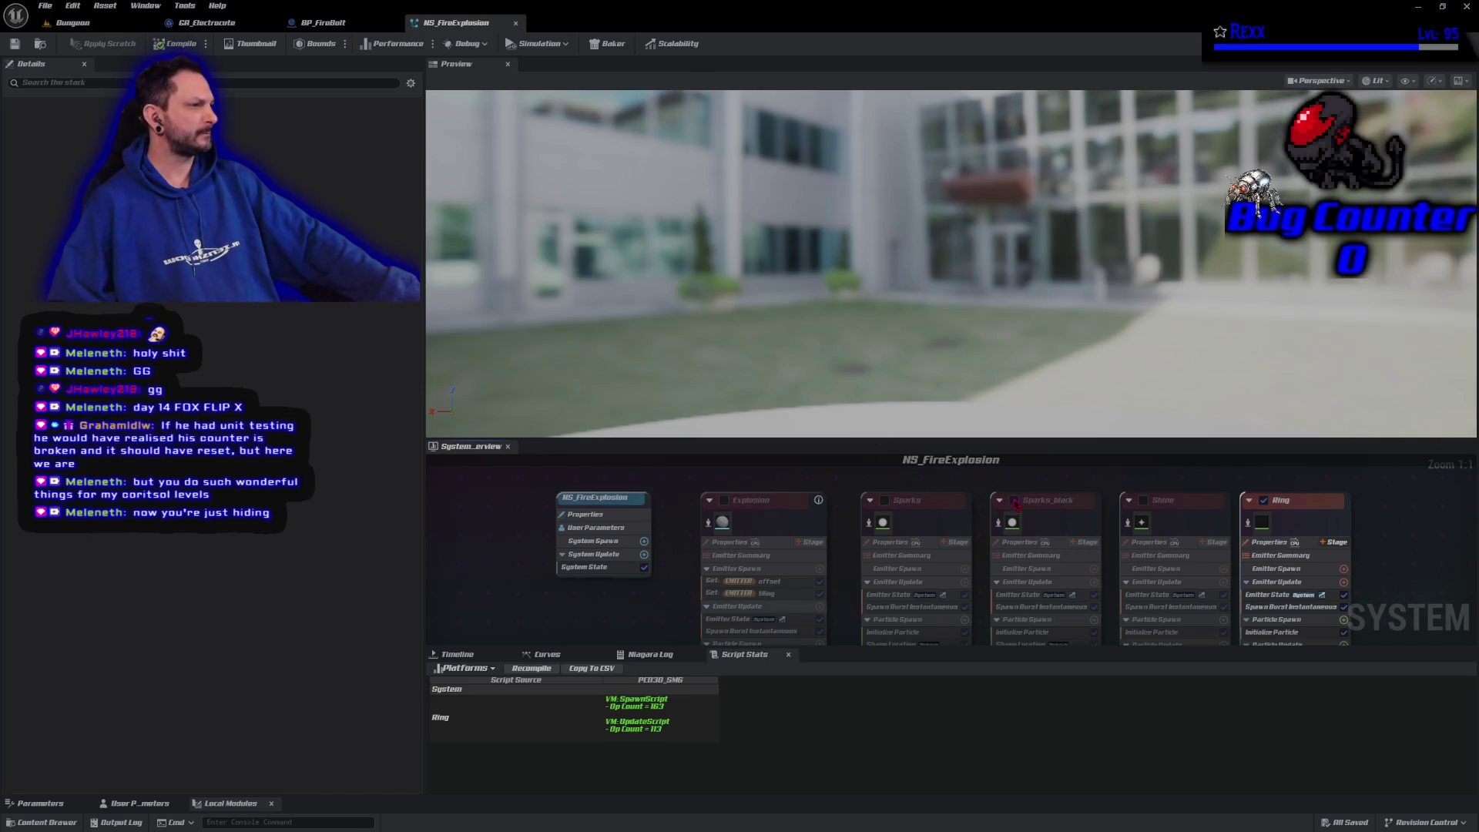
Re-enable Sparks_black, compile and save NS_FireExplosion, and go back to BP_FireBolt
click(1014, 501)
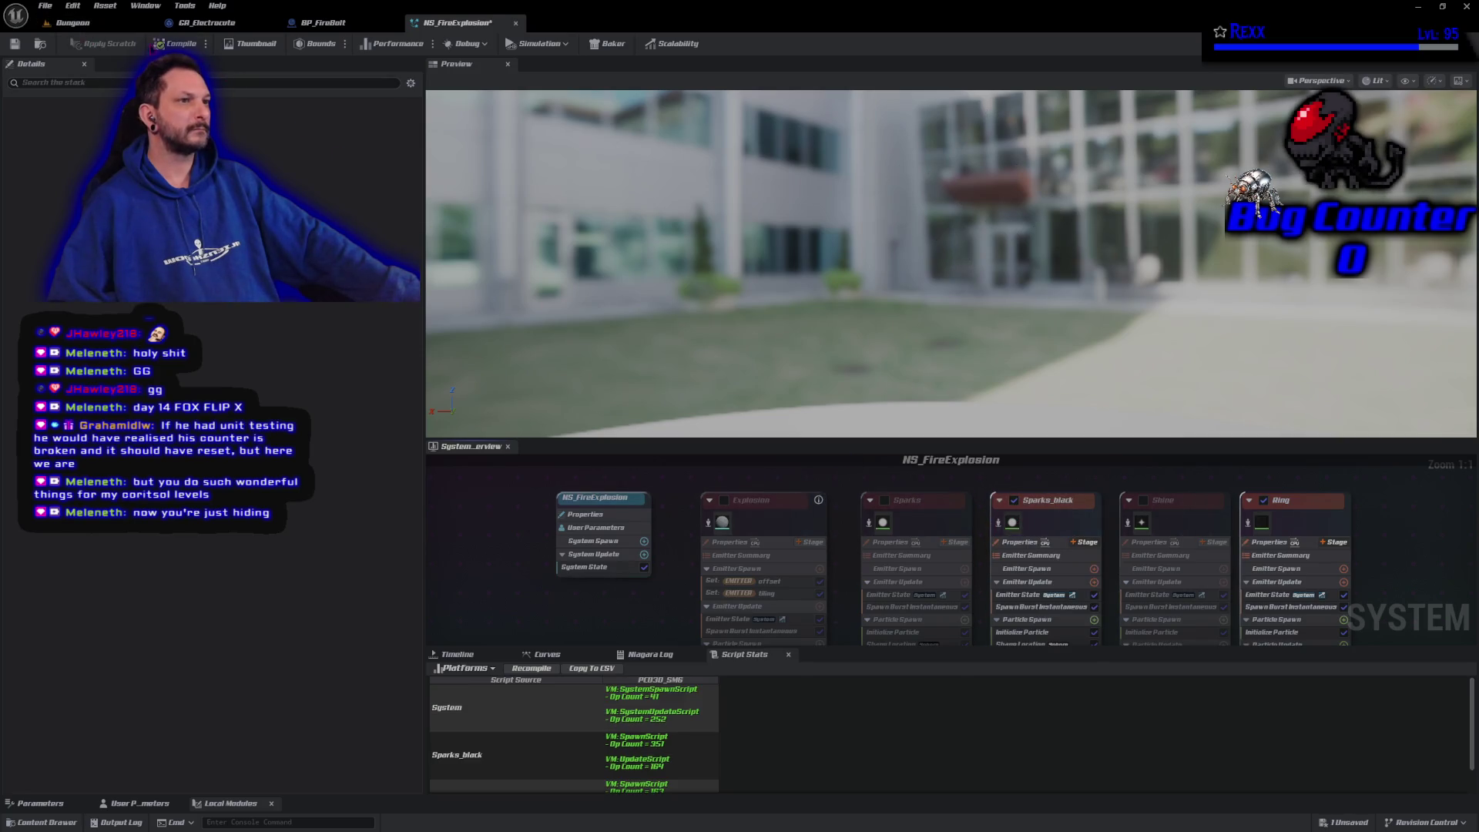
click(176, 44)
click(15, 44)
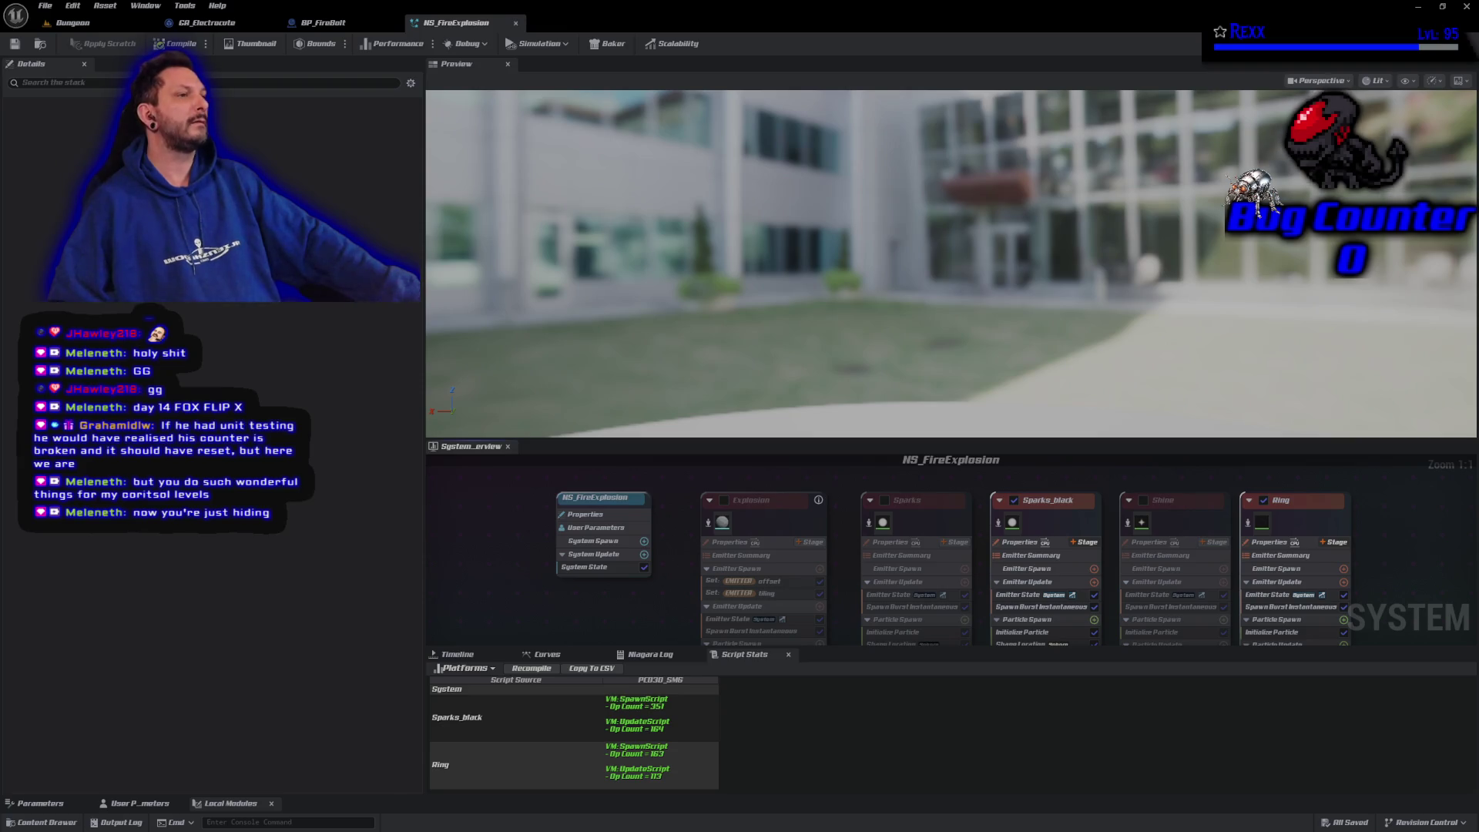
click(328, 26)
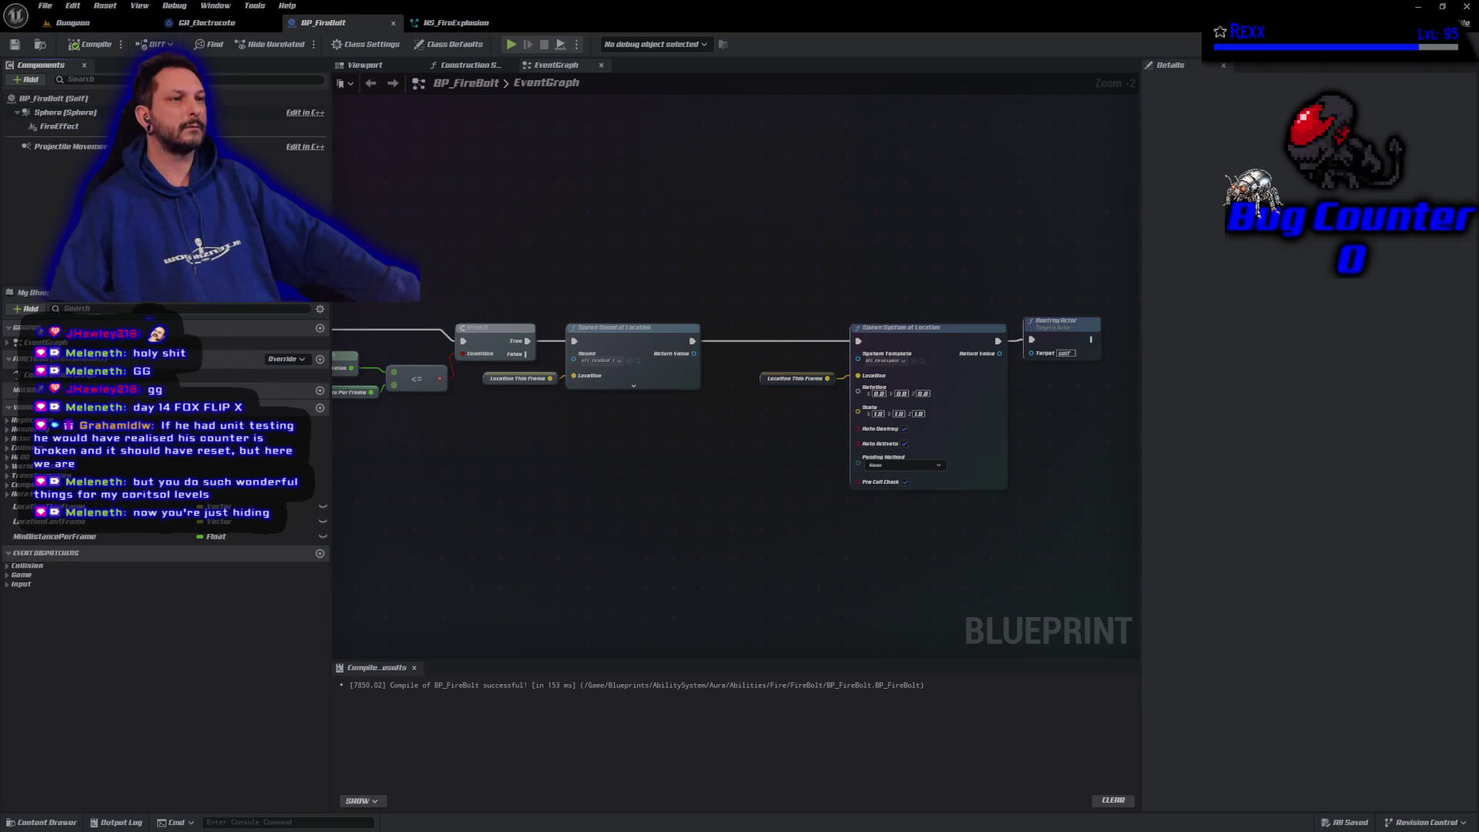
Show BP_FireBolt's Class Defaults and clear the 'impact' search filter in Details
click(215, 98)
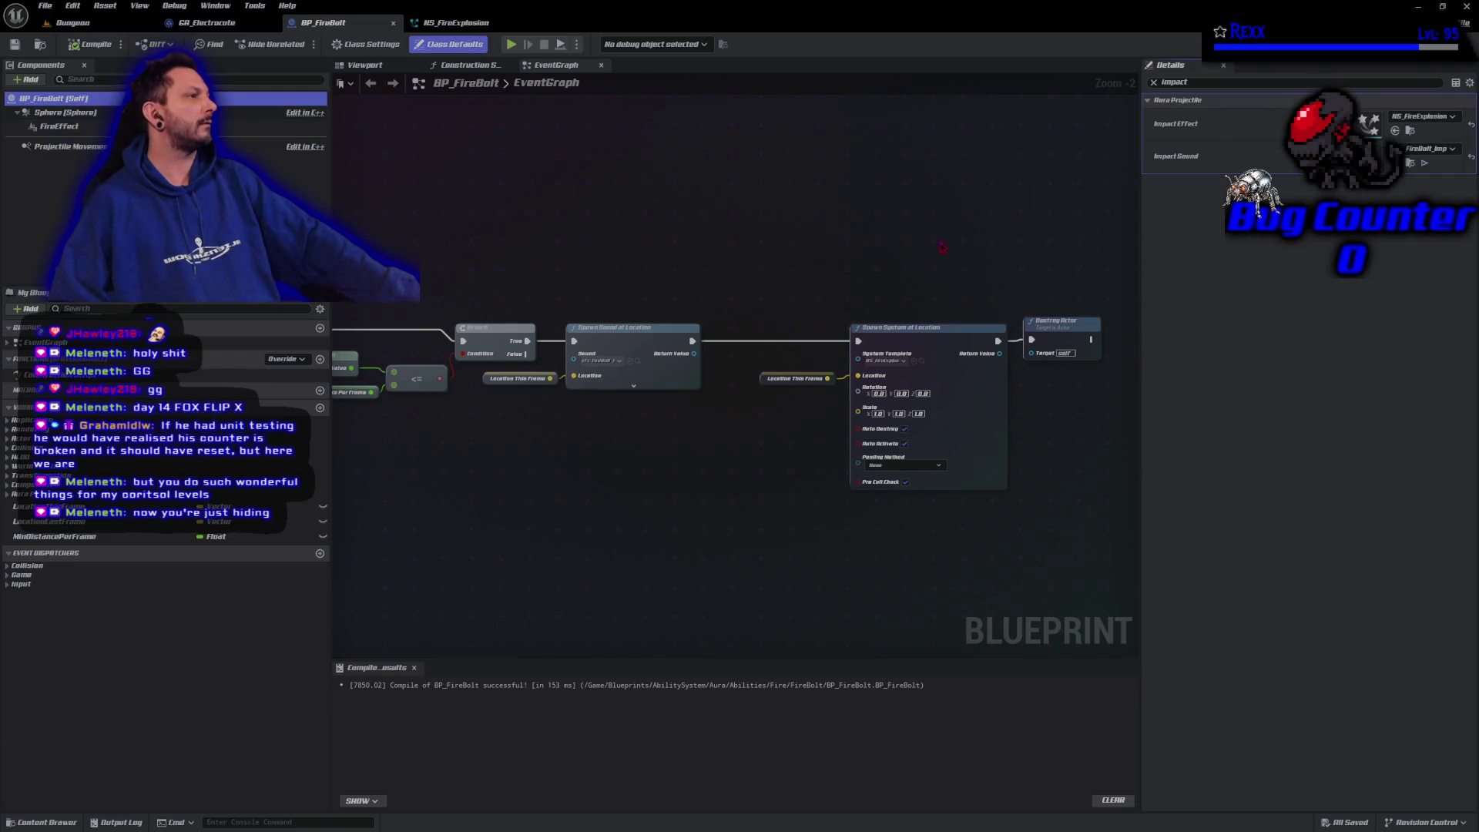
click(1153, 82)
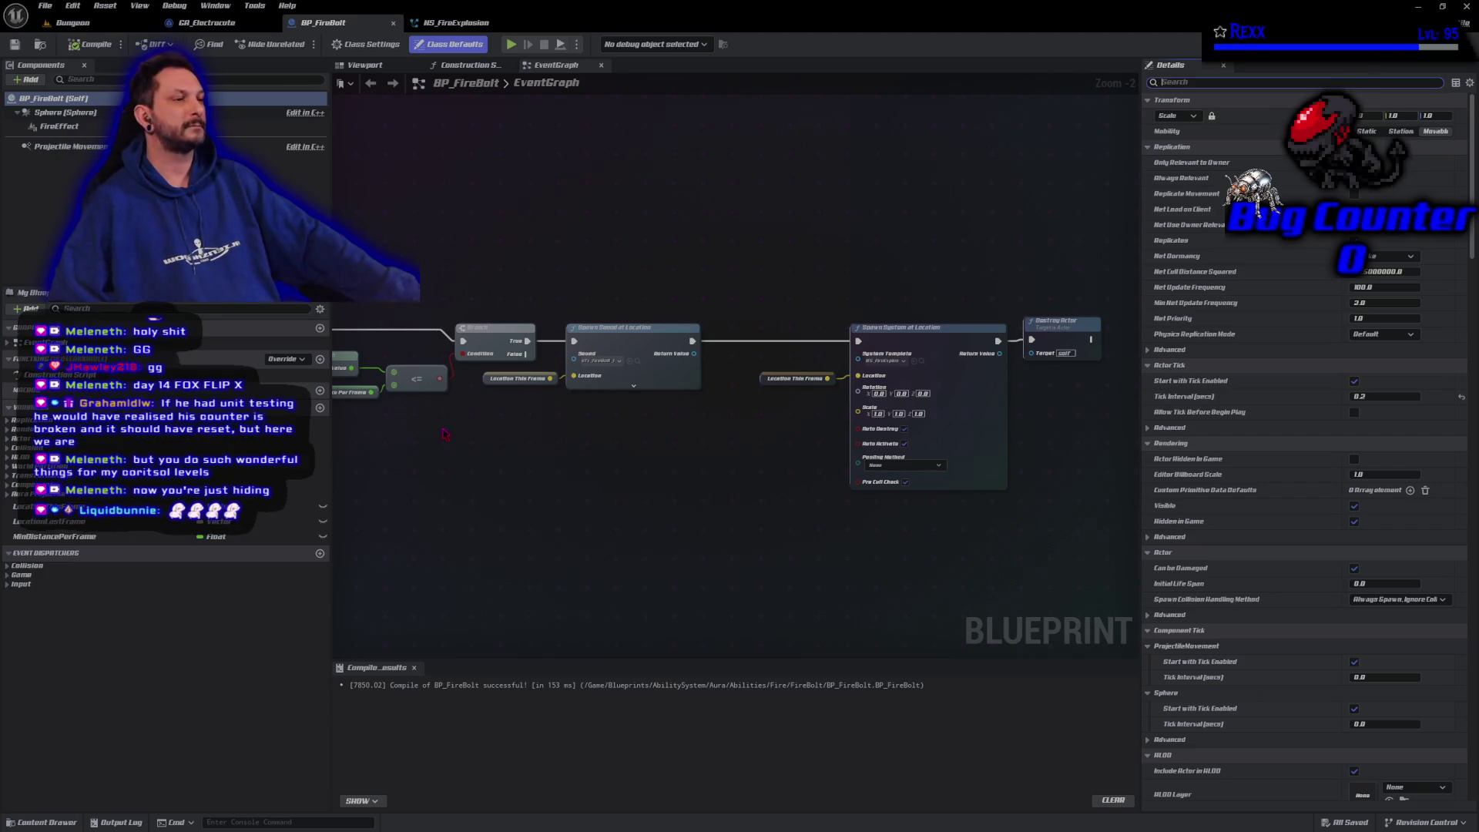
Wire Event Tick into the movement-check and impact nodes, then collapse that chain into a function
drag(444, 431, 614, 485)
scroll(615, 485, down, 3)
mouse_move(598, 555)
mouse_down()
mouse_move(655, 579)
mouse_move(598, 594)
mouse_up()
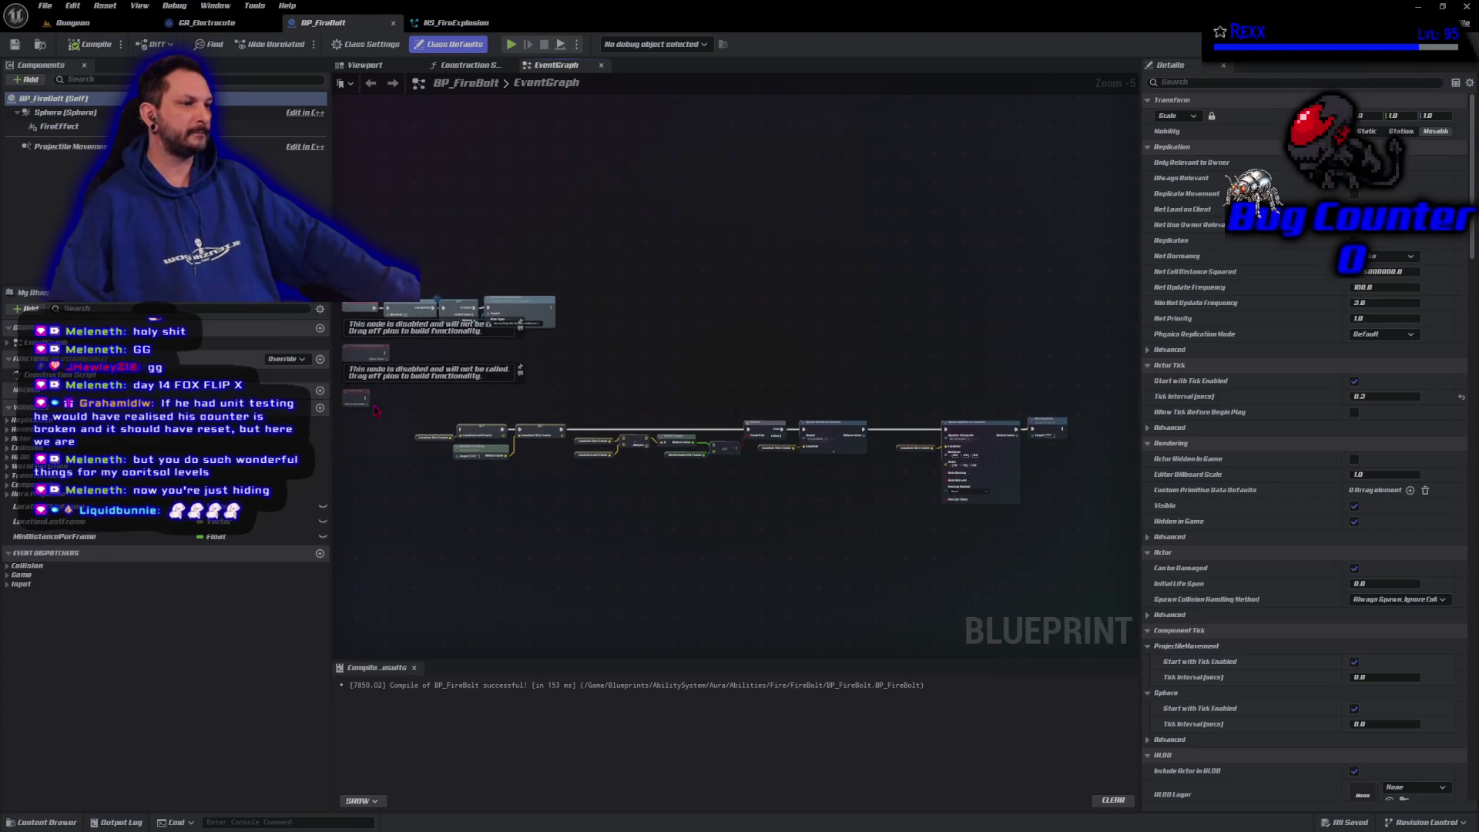
mouse_move(367, 403)
mouse_down()
mouse_move(470, 445)
mouse_move(455, 428)
mouse_move(617, 464)
mouse_move(1103, 525)
mouse_up()
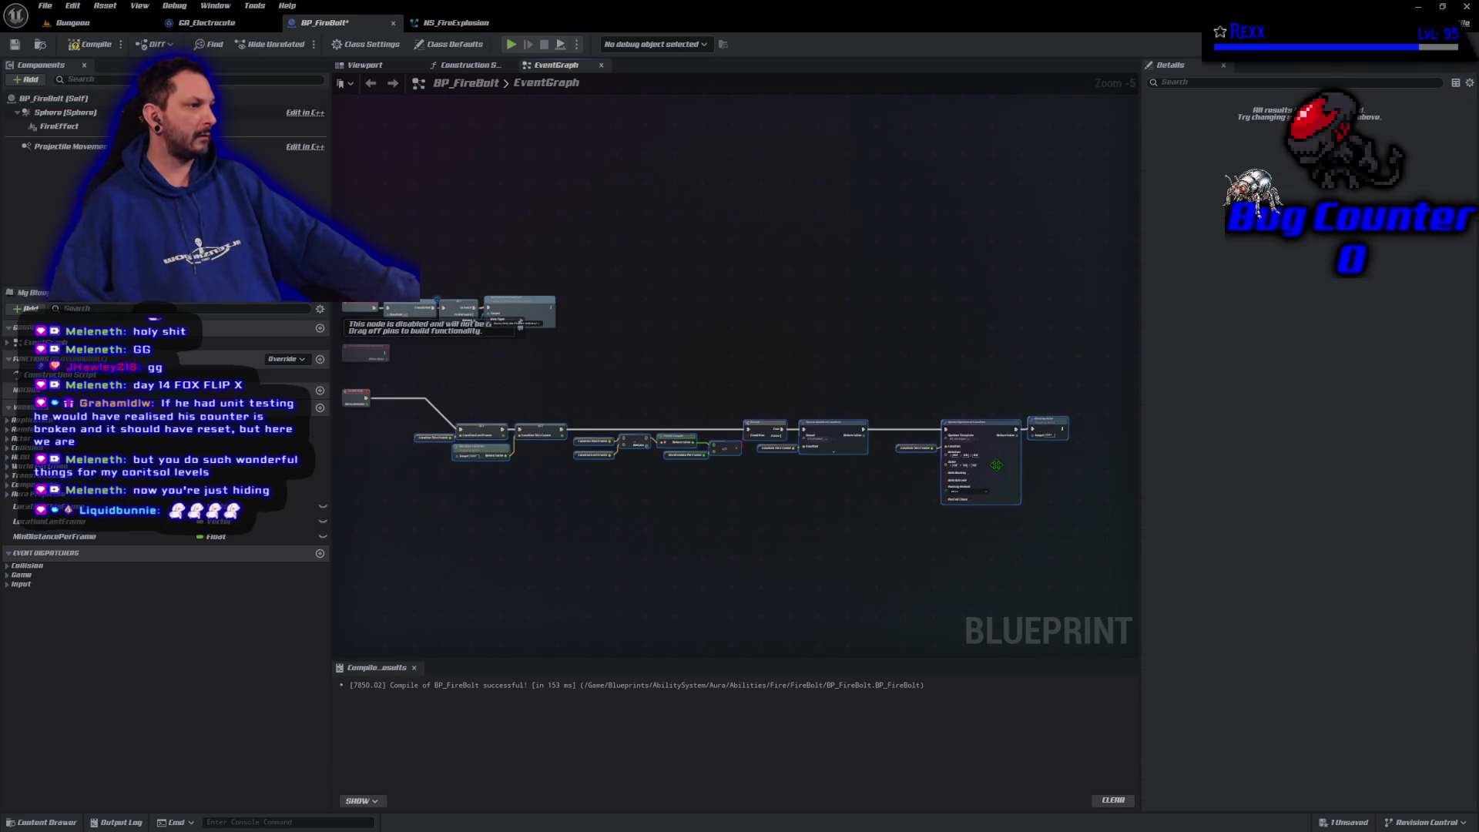
right_click(1000, 468)
click(1048, 621)
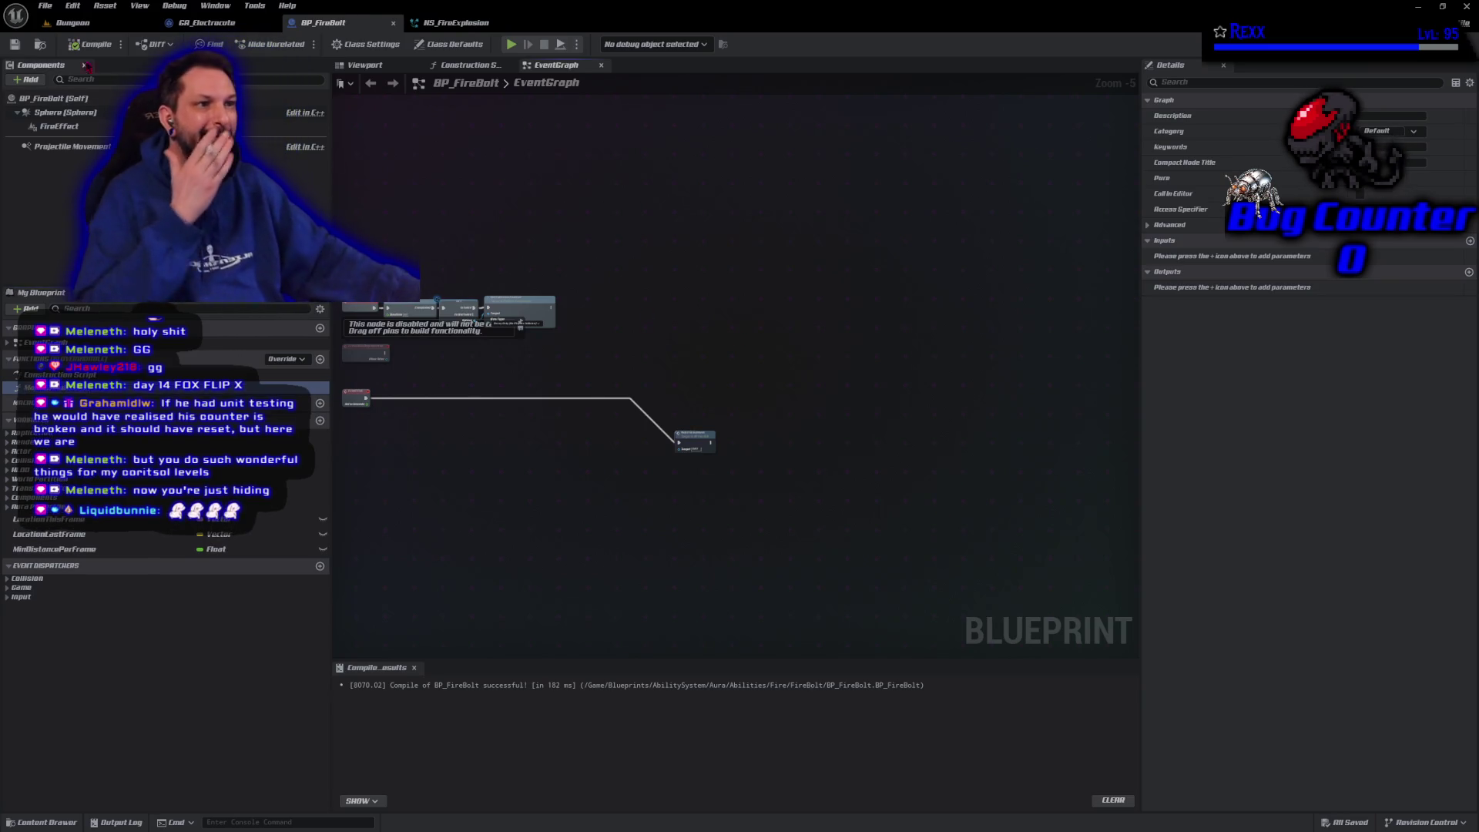
Move the Make Go Kaboom call beside Event Tick, compile and save, and begin renaming the function
click(14, 44)
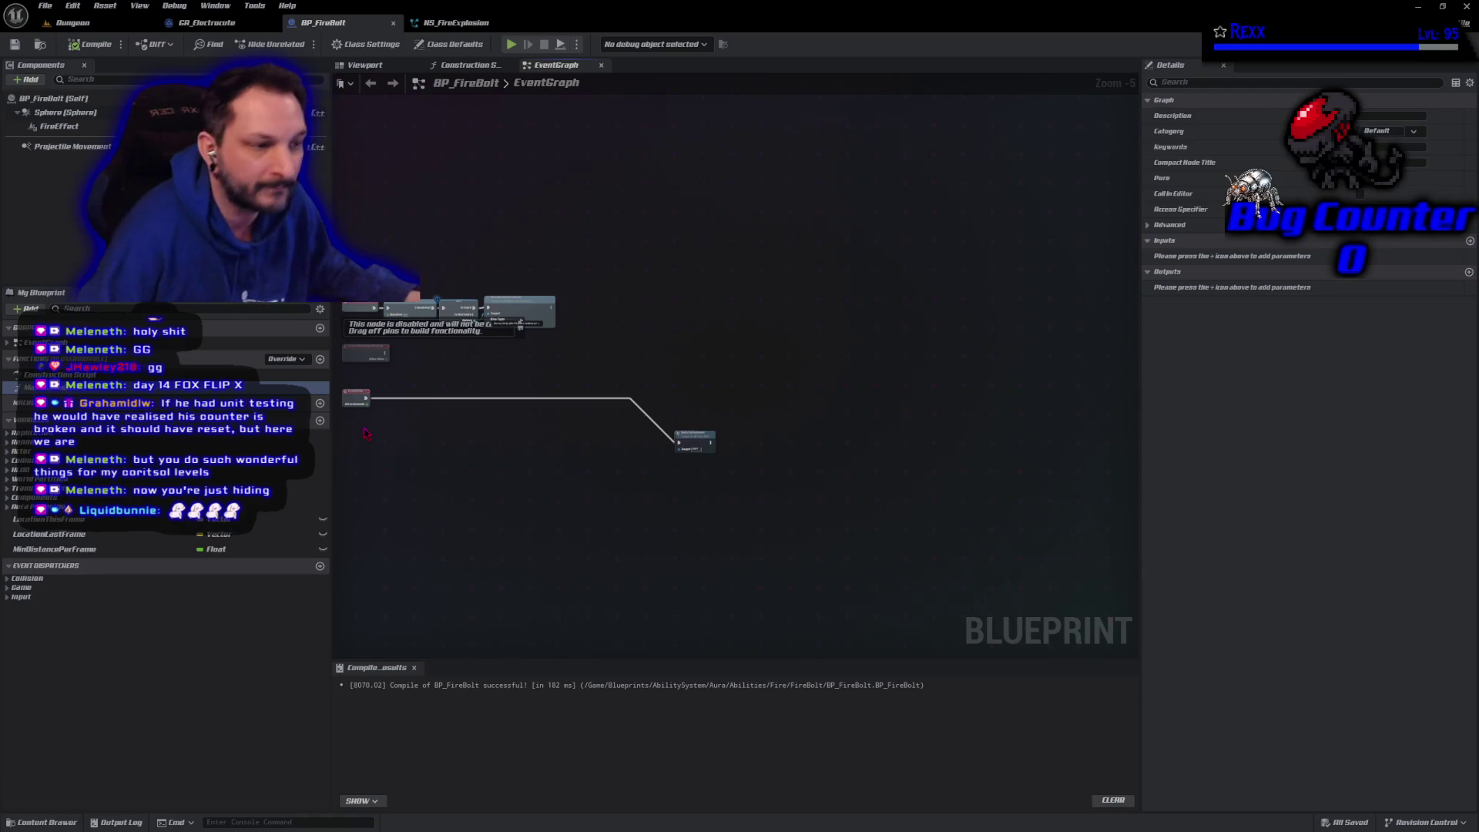
mouse_move(698, 445)
mouse_down()
mouse_move(502, 400)
mouse_move(404, 403)
mouse_up()
scroll(515, 439, up, 4)
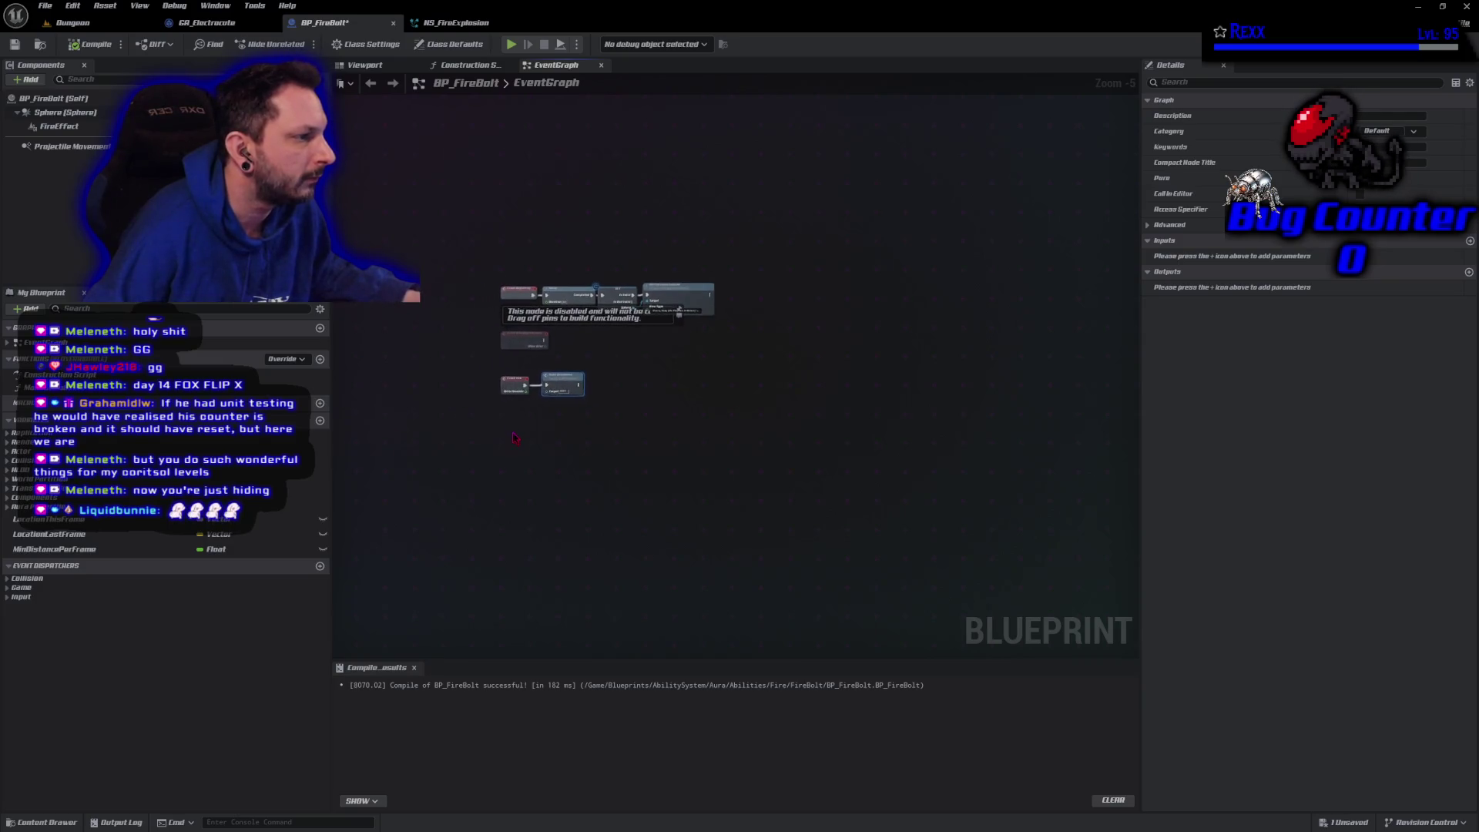
key(ctrl+s)
mouse_move(522, 402)
mouse_down()
mouse_move(627, 568)
mouse_move(465, 554)
mouse_move(480, 553)
mouse_up()
scroll(627, 567, up, 1)
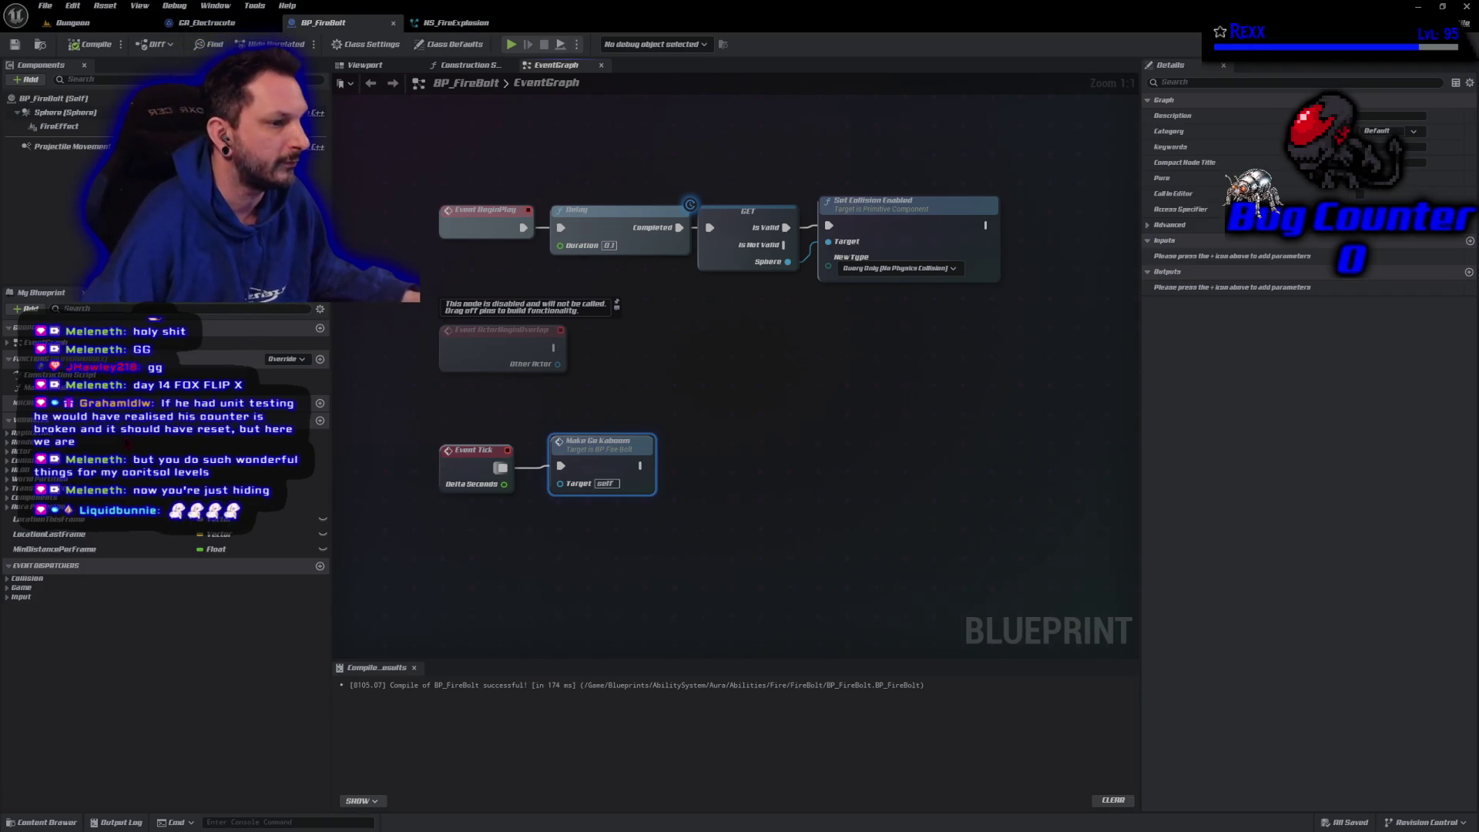
click(293, 387)
key(F2)
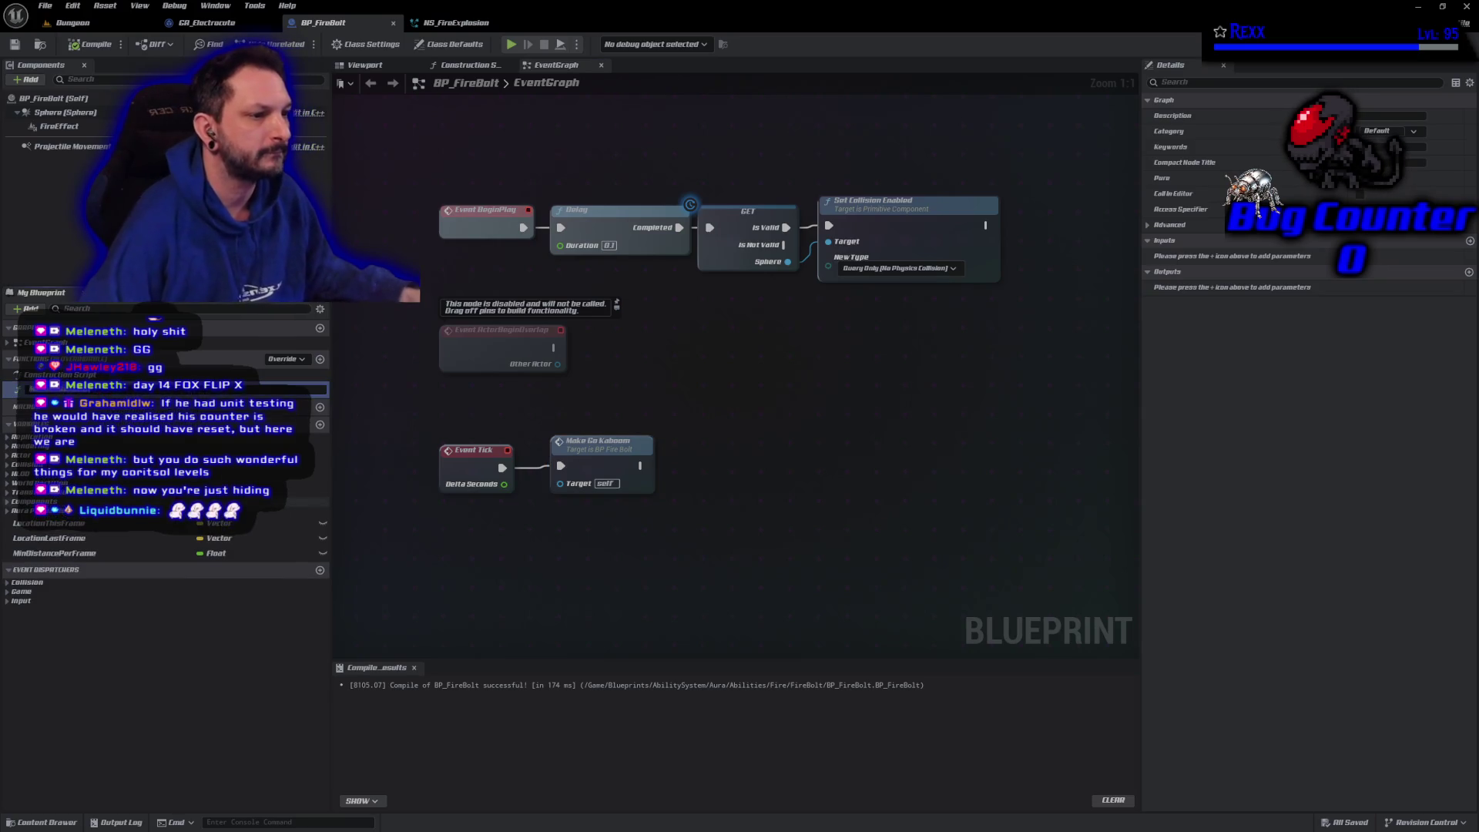